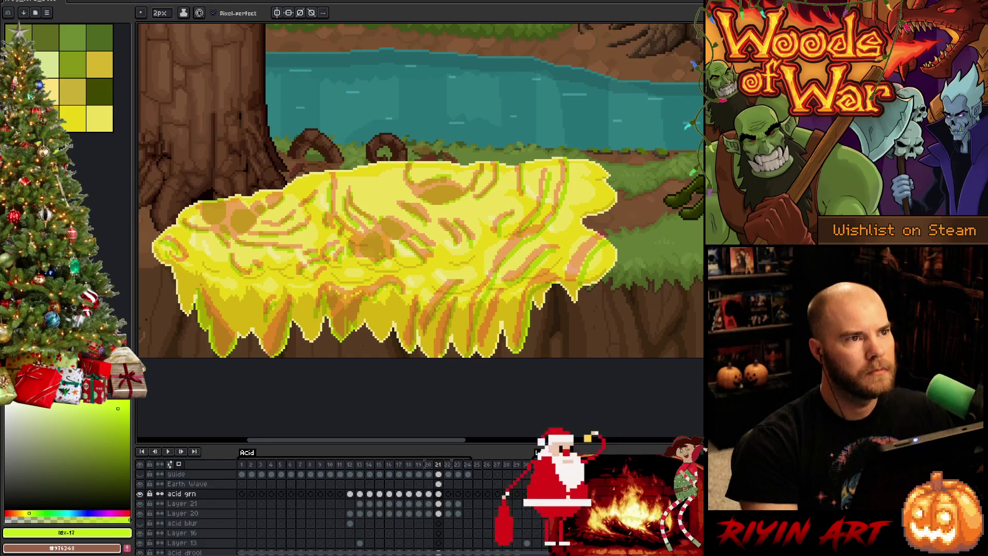
# Step: Flip between acid frames 20 and 21 on Earth Wave, then select the acid grn cel at frame 22
pyautogui.click(439, 484)
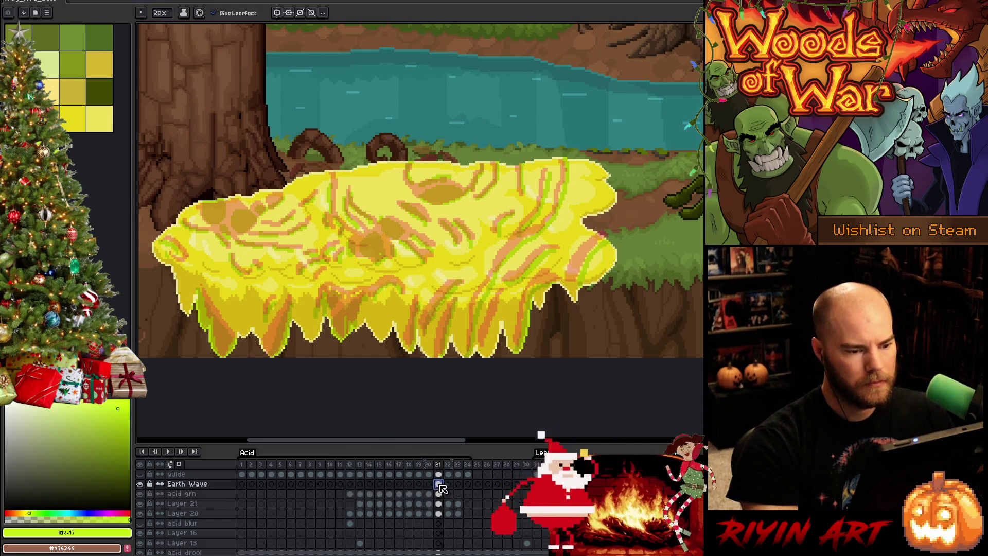
pyautogui.press('Left')
pyautogui.press('Right')
pyautogui.press('Left')
pyautogui.press('Right')
pyautogui.press('Left')
pyautogui.press('Right')
pyautogui.press('Left')
pyautogui.press('Right')
pyautogui.press('Left')
pyautogui.press('Right')
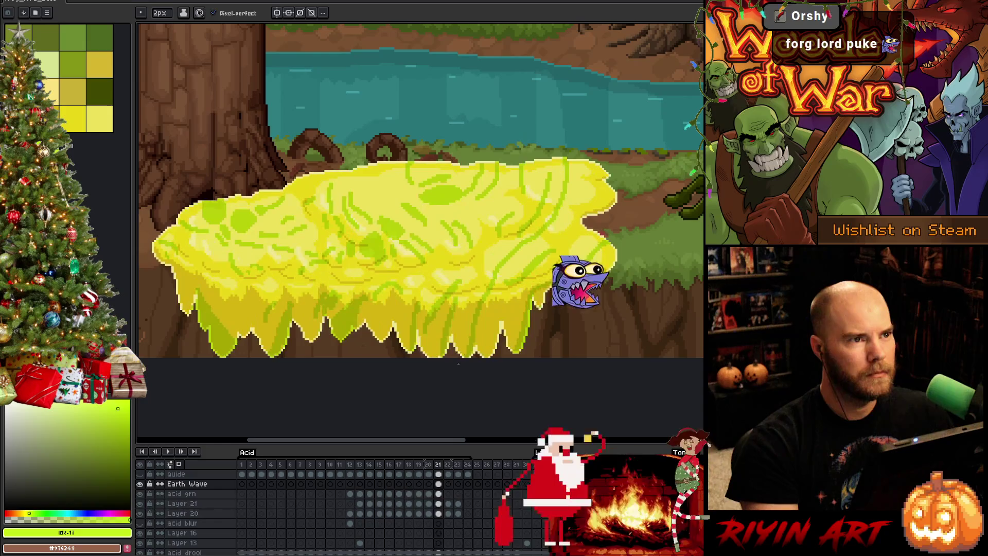
pyautogui.press('Left')
pyautogui.press('Right')
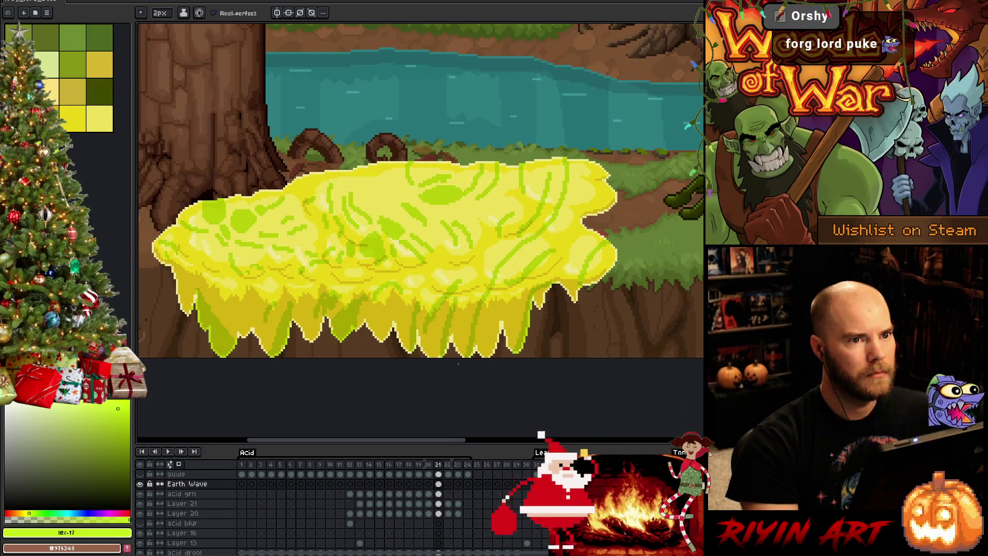
pyautogui.press('Left')
pyautogui.press('Right')
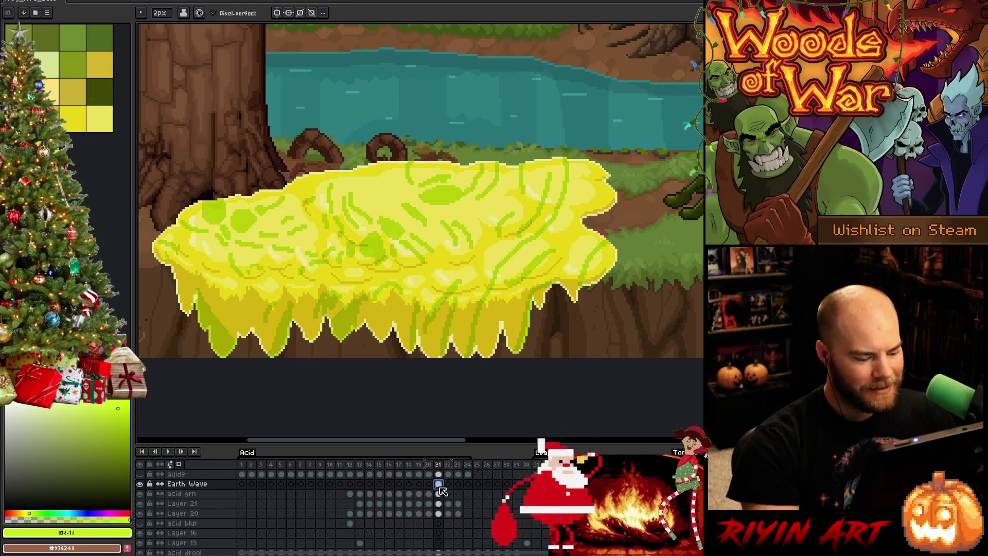
pyautogui.click(442, 494)
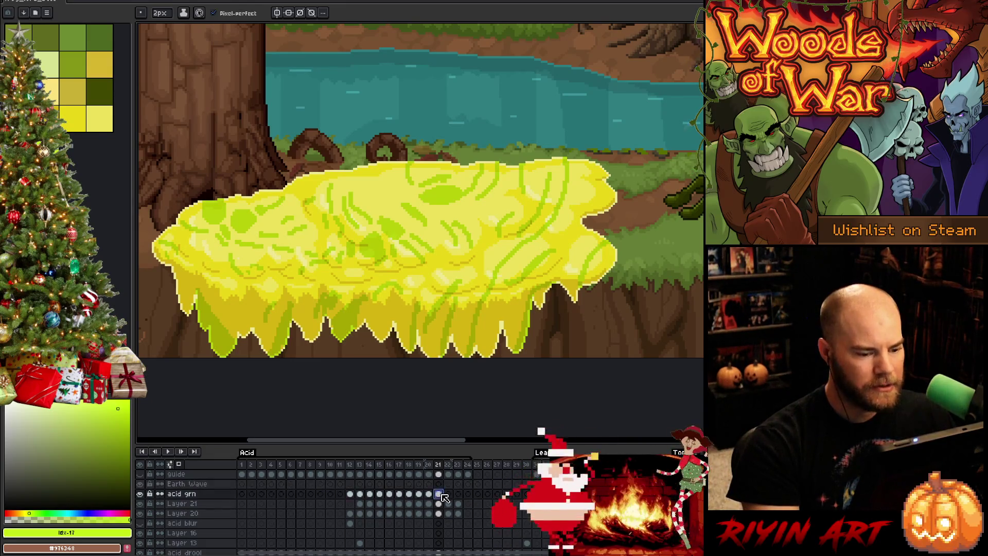
pyautogui.click(449, 496)
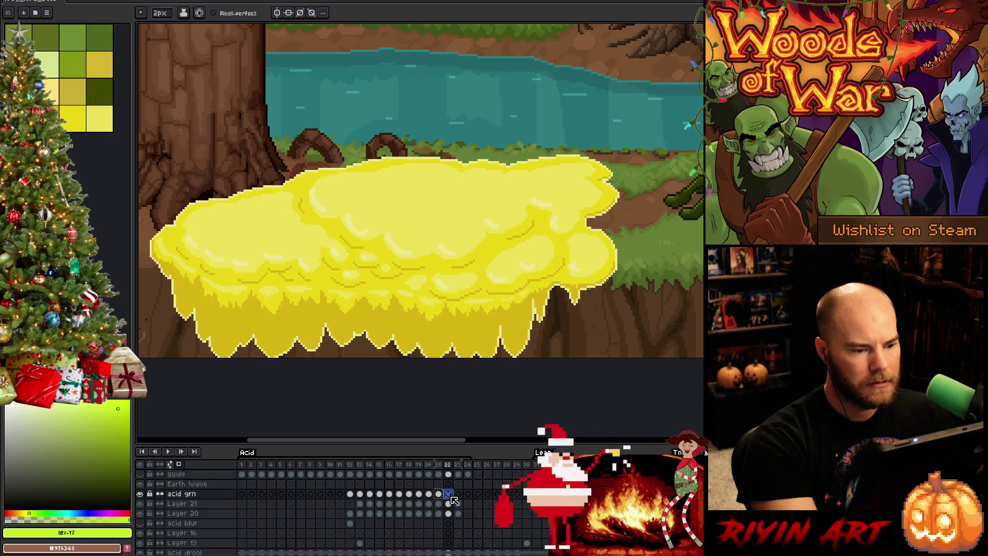
# Step: Turn the Earth Wave streaks on frame 22 orange with a Hue/Saturation hue shift of -67
pyautogui.click(448, 485)
pyautogui.hotkey('ctrl', 'u')
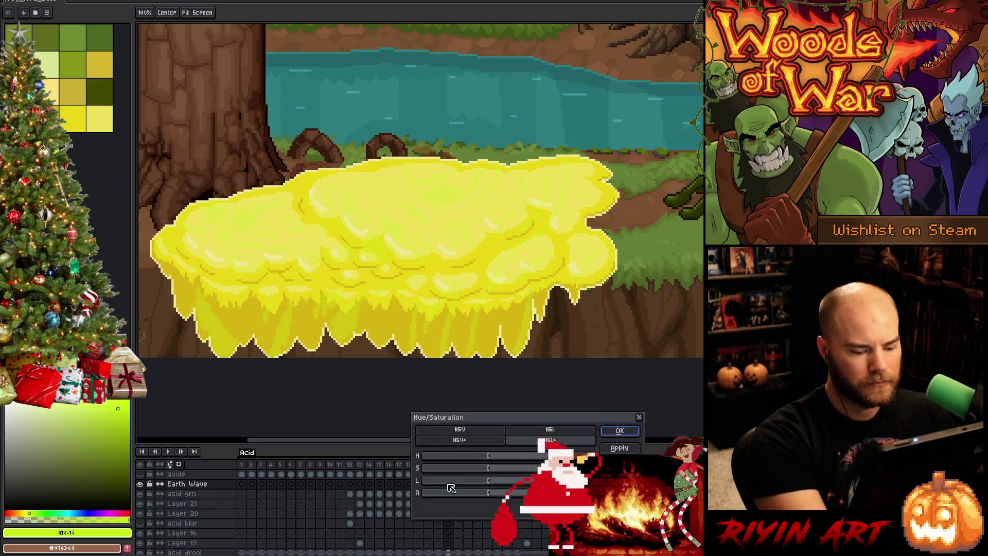
pyautogui.click(469, 456)
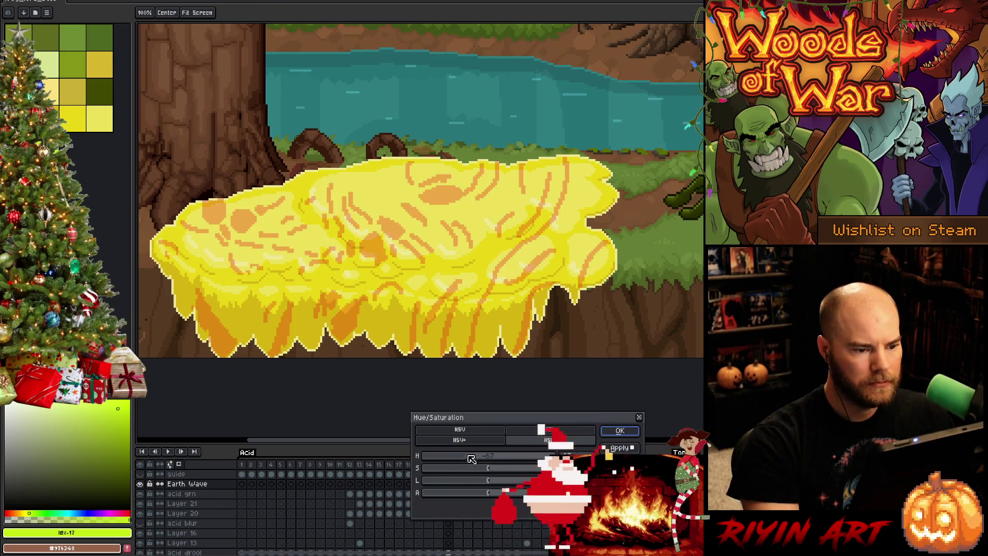
pyautogui.click(617, 430)
pyautogui.click(448, 494)
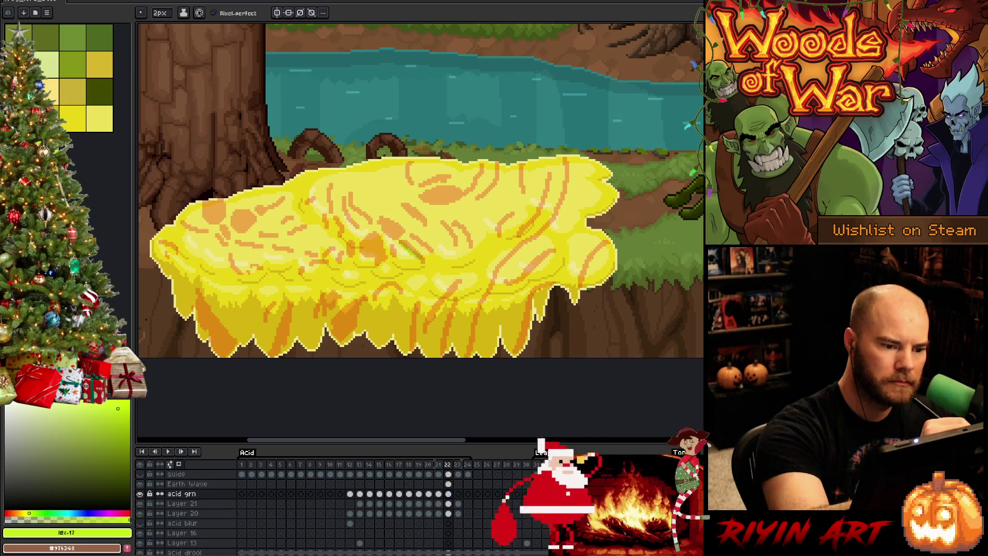
# Step: Paint green strokes, a darker orange spot and short orange streaks across the acid puddle
pyautogui.moveTo(412, 237); pyautogui.dragTo(430, 253)
pyautogui.moveTo(381, 226)
pyautogui.mouseDown()
pyautogui.moveTo(392, 236)
pyautogui.moveTo(423, 226)
pyautogui.mouseUp()
pyautogui.hotkey('ctrl', 'z')
pyautogui.moveTo(451, 196); pyautogui.dragTo(431, 199)
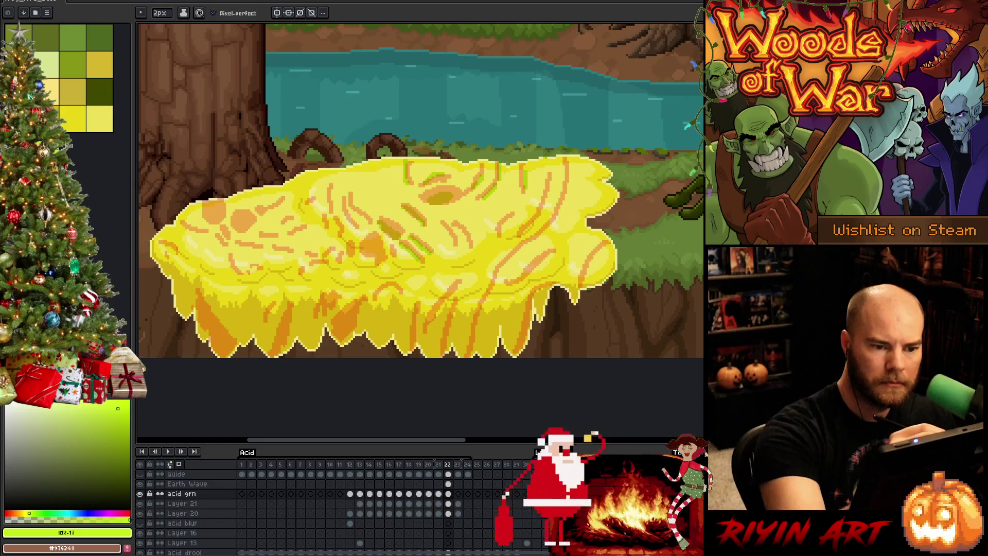
pyautogui.moveTo(545, 206)
pyautogui.mouseDown()
pyautogui.moveTo(547, 173)
pyautogui.moveTo(563, 154)
pyautogui.mouseUp()
pyautogui.moveTo(550, 231)
pyautogui.mouseDown()
pyautogui.moveTo(566, 194)
pyautogui.moveTo(494, 284)
pyautogui.moveTo(468, 360)
pyautogui.mouseUp()
pyautogui.hotkey('ctrl', 'z')
pyautogui.hotkey('ctrl', 'z')
pyautogui.moveTo(486, 307); pyautogui.dragTo(472, 352)
# Step: Add darker shading, greenish upper-left streaks and a left-side orange streak to the puddle
pyautogui.moveTo(495, 277); pyautogui.dragTo(481, 311)
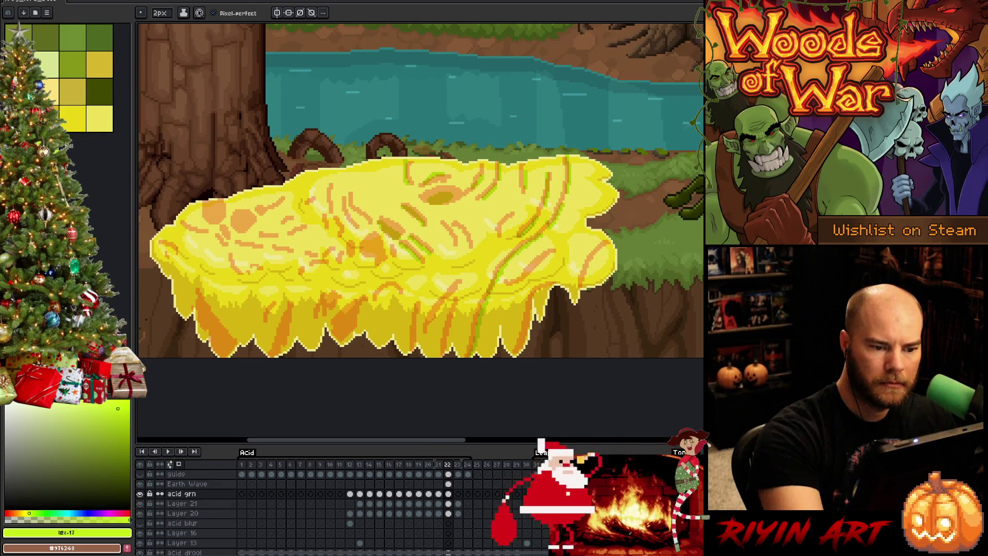
pyautogui.moveTo(537, 296); pyautogui.dragTo(521, 348)
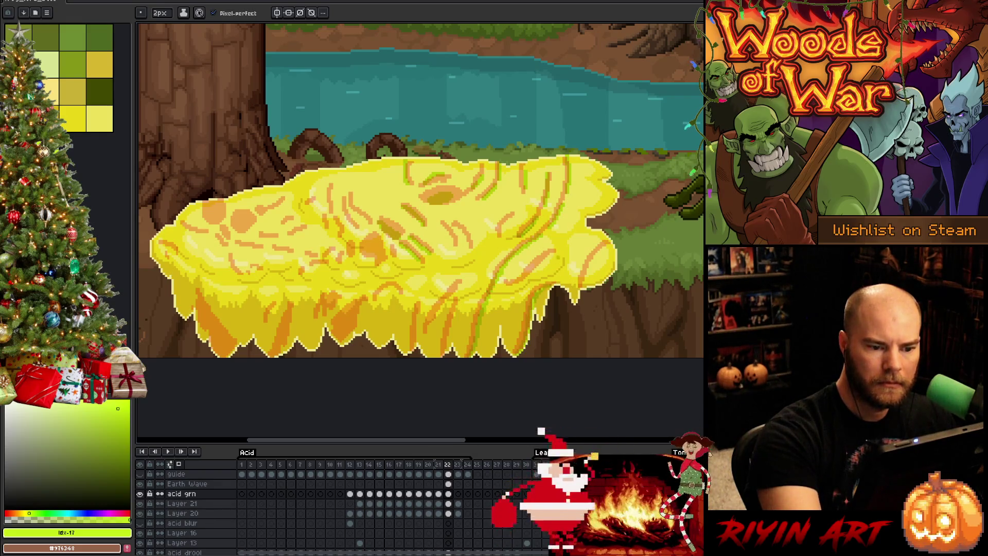
pyautogui.moveTo(550, 254); pyautogui.dragTo(520, 283)
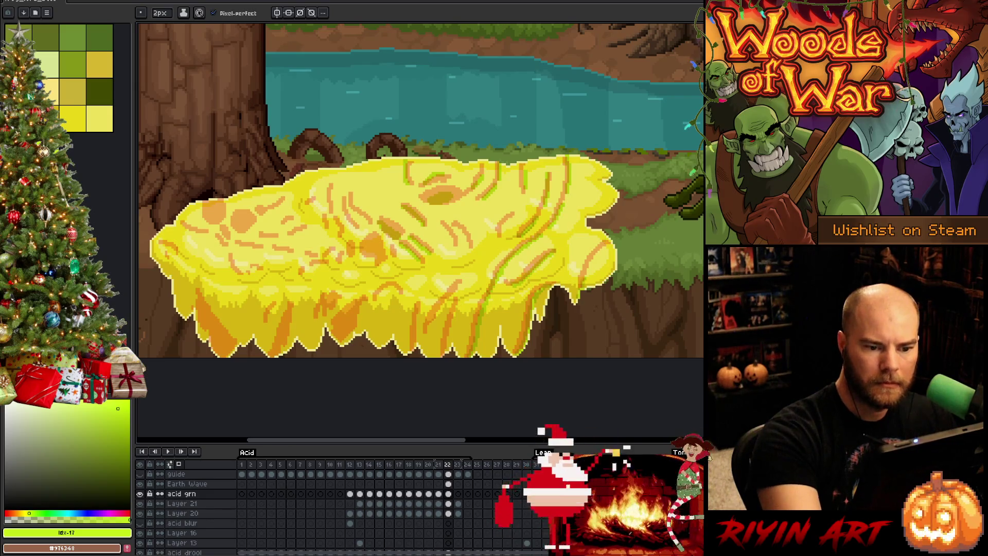
pyautogui.moveTo(512, 215); pyautogui.dragTo(498, 238)
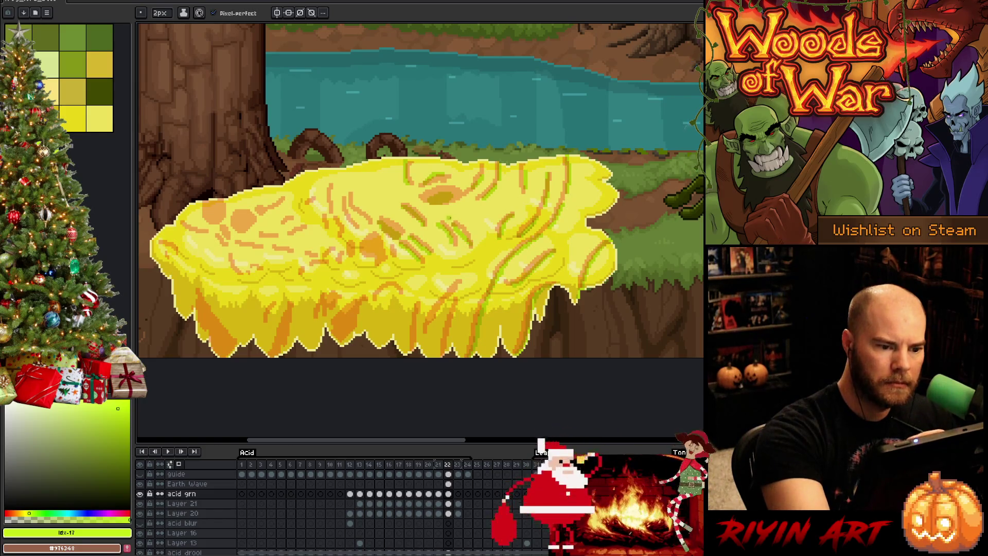
pyautogui.moveTo(374, 244); pyautogui.dragTo(363, 256)
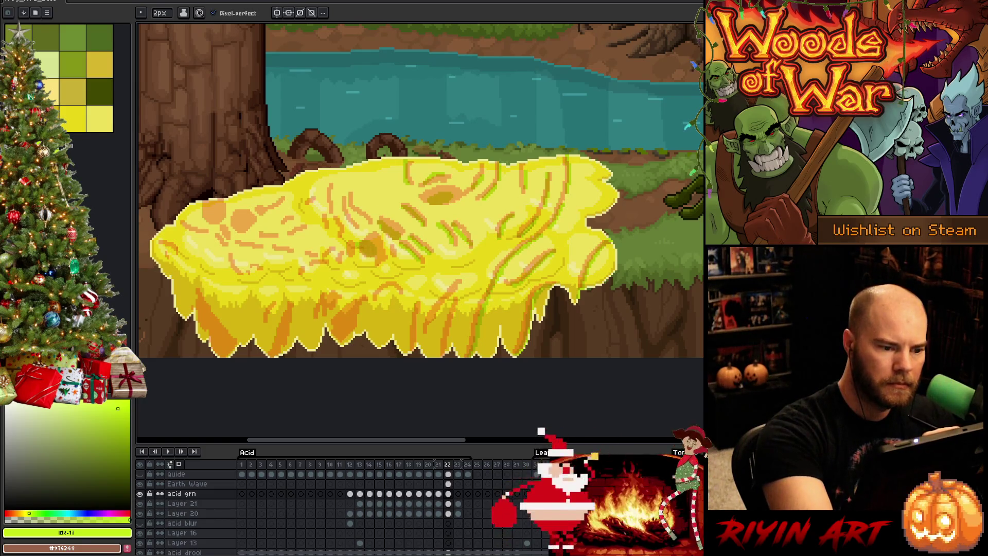
pyautogui.moveTo(357, 201)
pyautogui.mouseDown()
pyautogui.moveTo(342, 229)
pyautogui.moveTo(349, 221)
pyautogui.mouseUp()
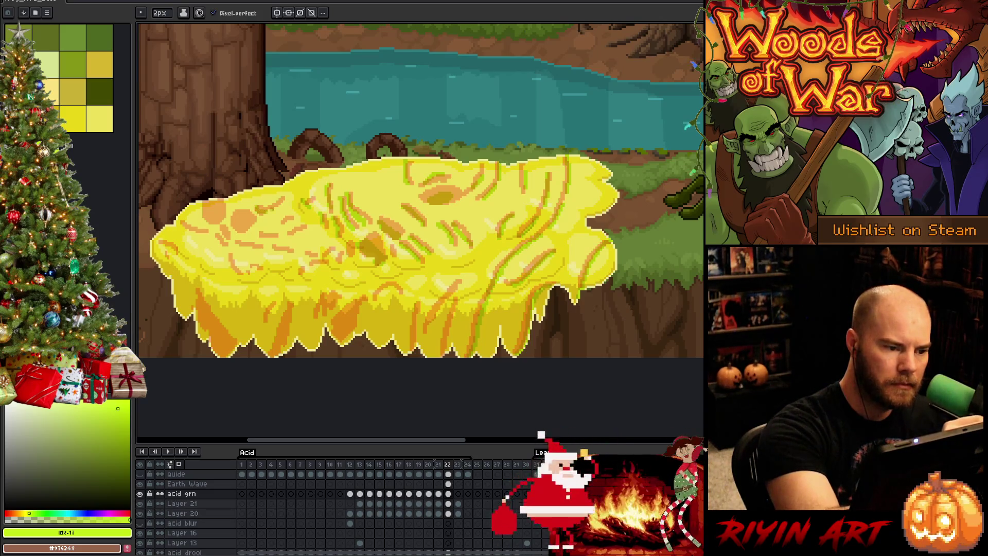
pyautogui.moveTo(231, 221)
pyautogui.mouseDown()
pyautogui.moveTo(250, 226)
pyautogui.moveTo(217, 220)
pyautogui.mouseUp()
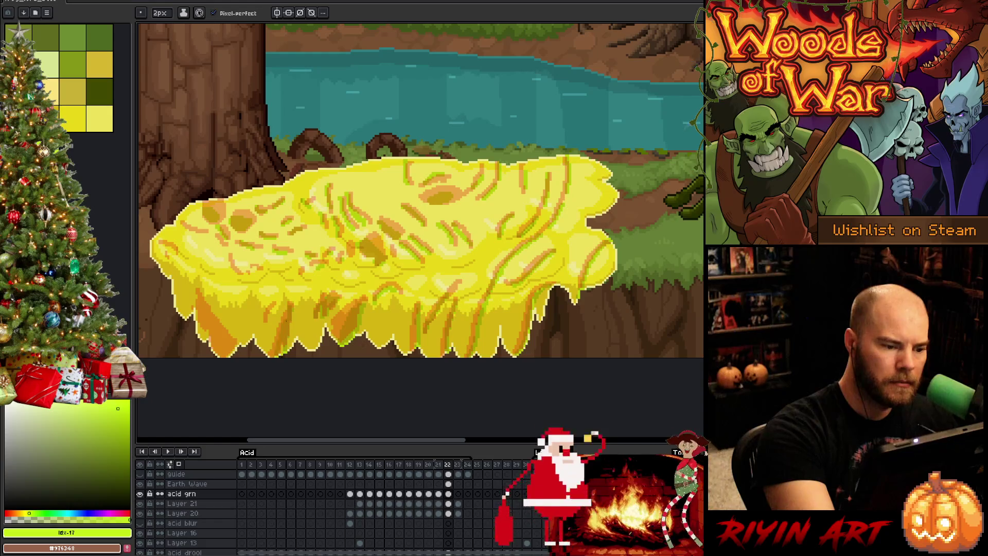
pyautogui.moveTo(219, 335)
pyautogui.mouseDown()
pyautogui.moveTo(200, 319)
pyautogui.moveTo(216, 356)
pyautogui.mouseUp()
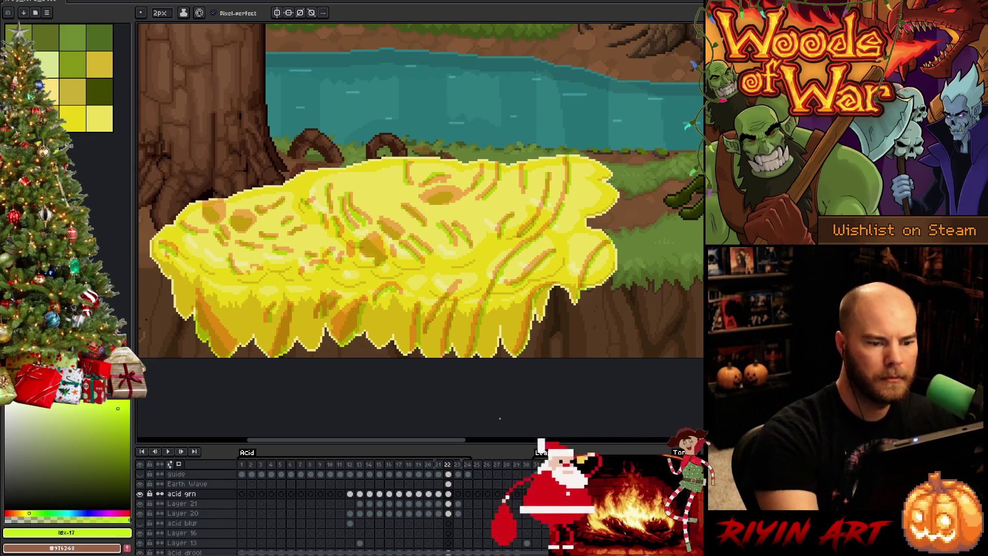
# Step: Select the acid grn cel at frame 23 and zoom out to show the whole forest scene
pyautogui.click(449, 483)
pyautogui.click(450, 494)
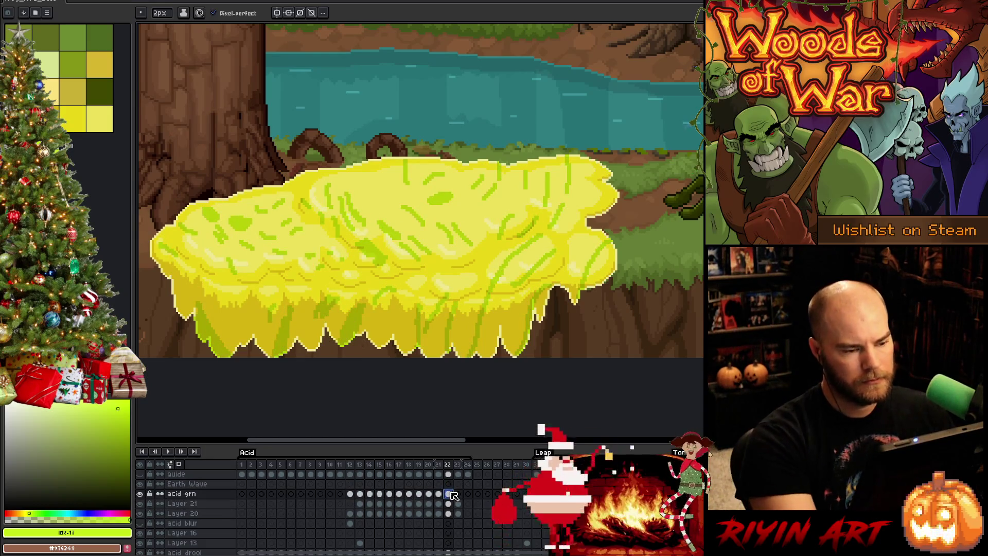
pyautogui.click(461, 497)
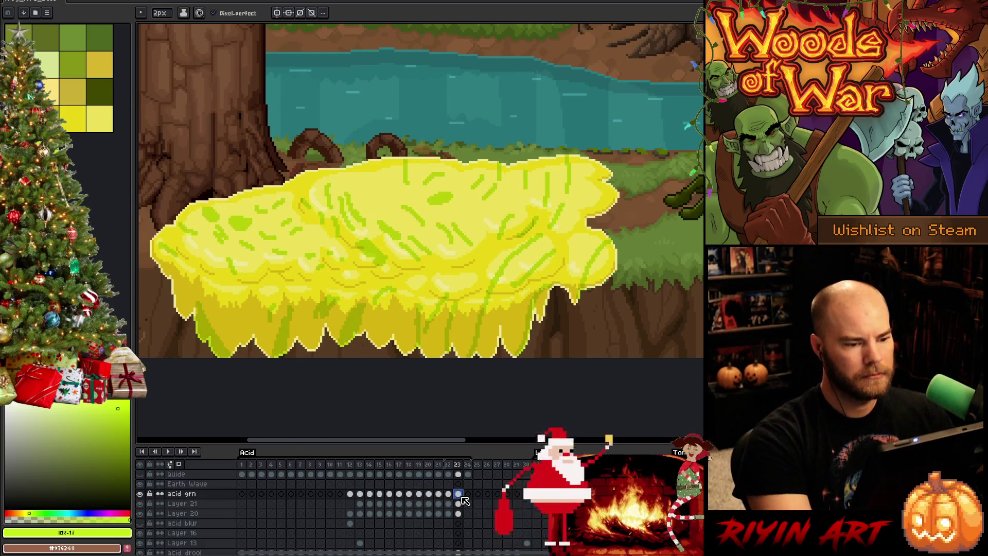
pyautogui.press('-')
# Step: Play the acid animation and pan so the forest scene and frog boss are centred
pyautogui.press('v')
pyautogui.rightClick(480, 263)
pyautogui.press('Escape')
pyautogui.press('b')
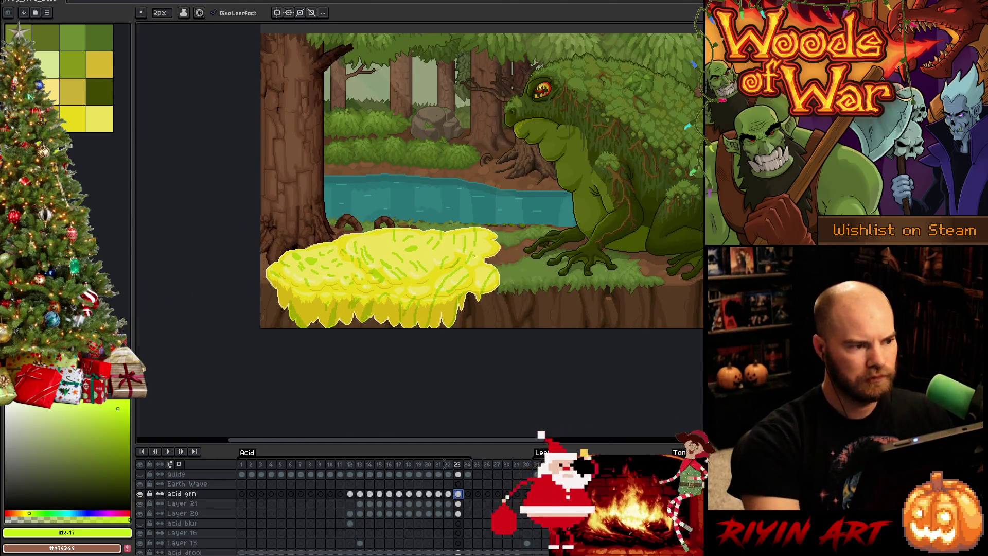
pyautogui.press('Return')
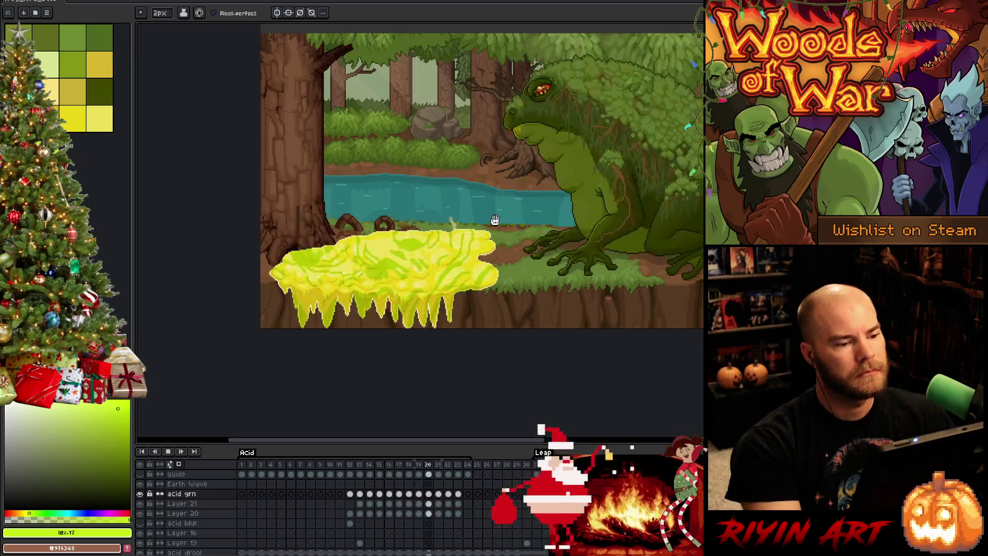
pyautogui.press('h')
pyautogui.moveTo(566, 194); pyautogui.dragTo(514, 276)
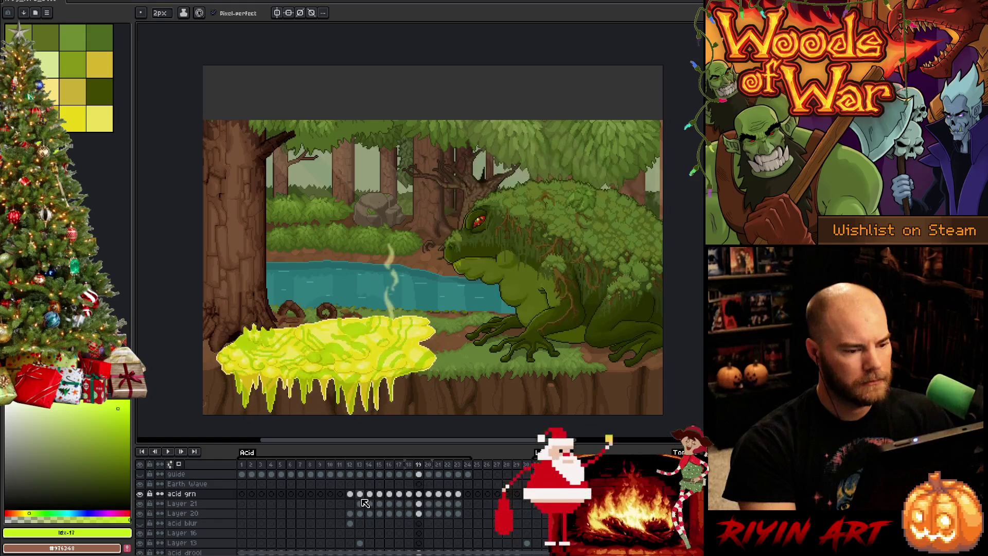
pyautogui.click(187, 506)
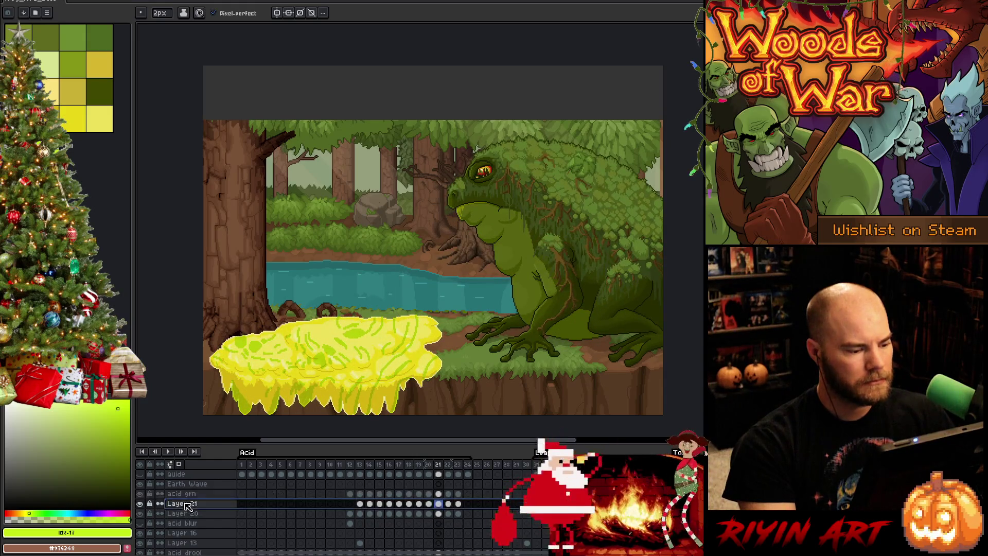
pyautogui.rightClick(497, 242)
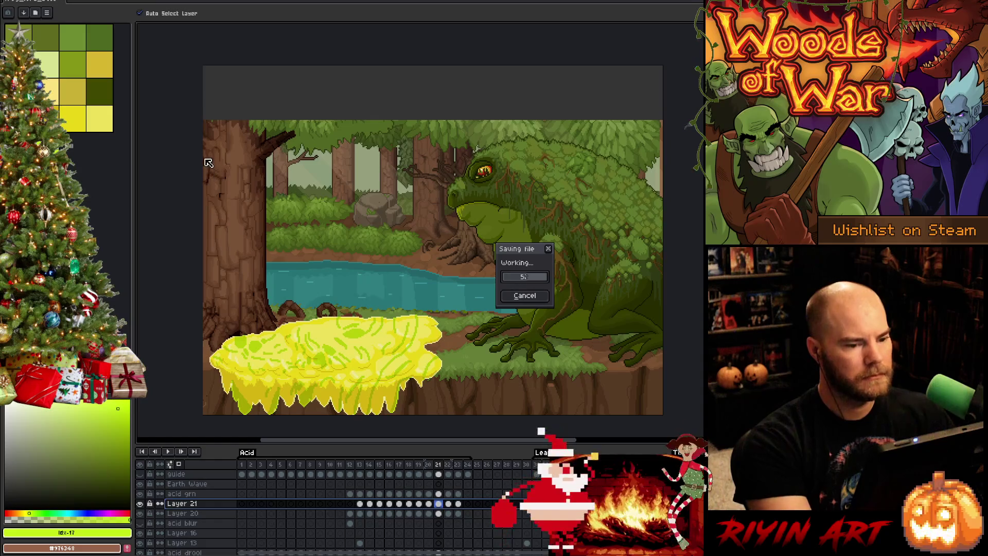
pyautogui.click(530, 276)
pyautogui.hotkey('alt', 'f')
pyautogui.press('Down')
pyautogui.press('Down')
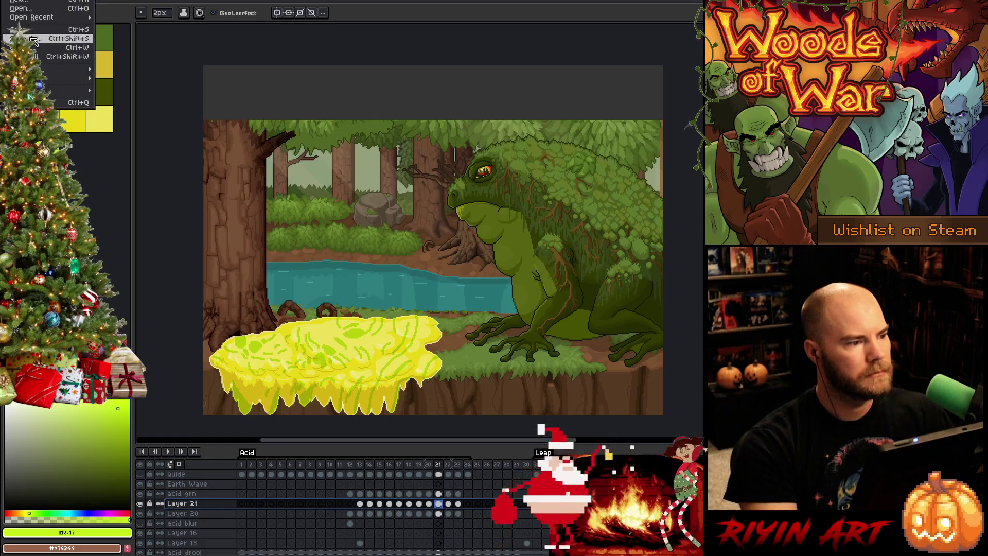
pyautogui.press('Return')
pyautogui.click(501, 395)
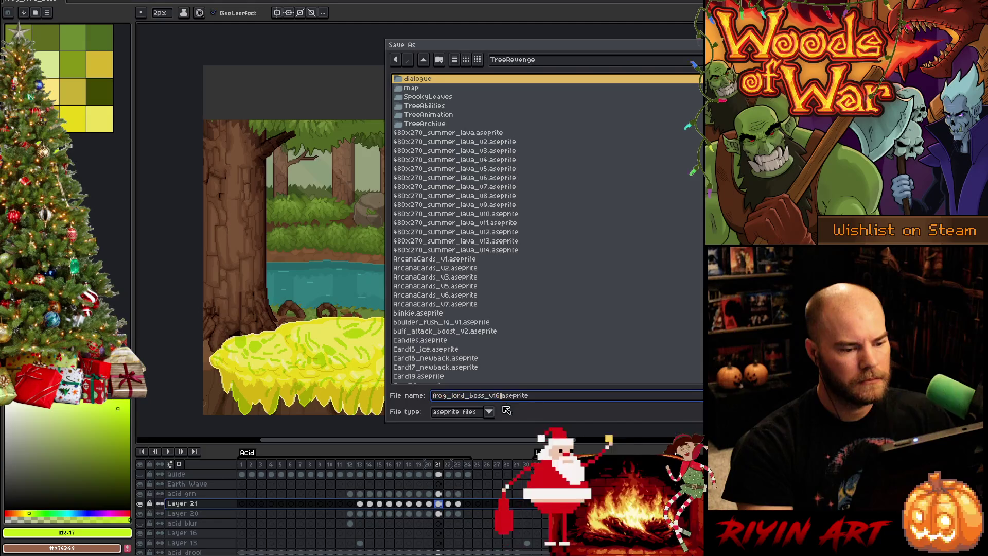
pyautogui.press('Return')
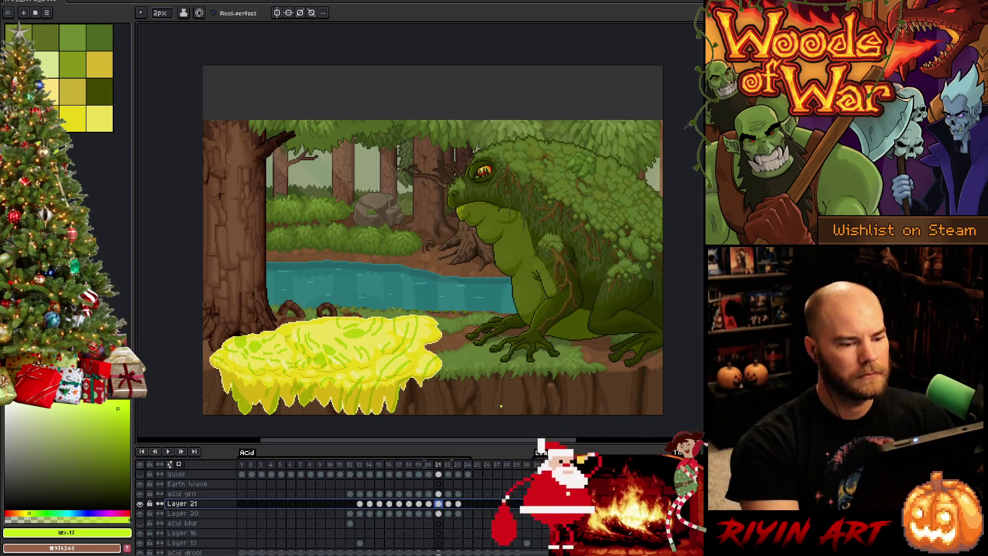
pyautogui.click(186, 495)
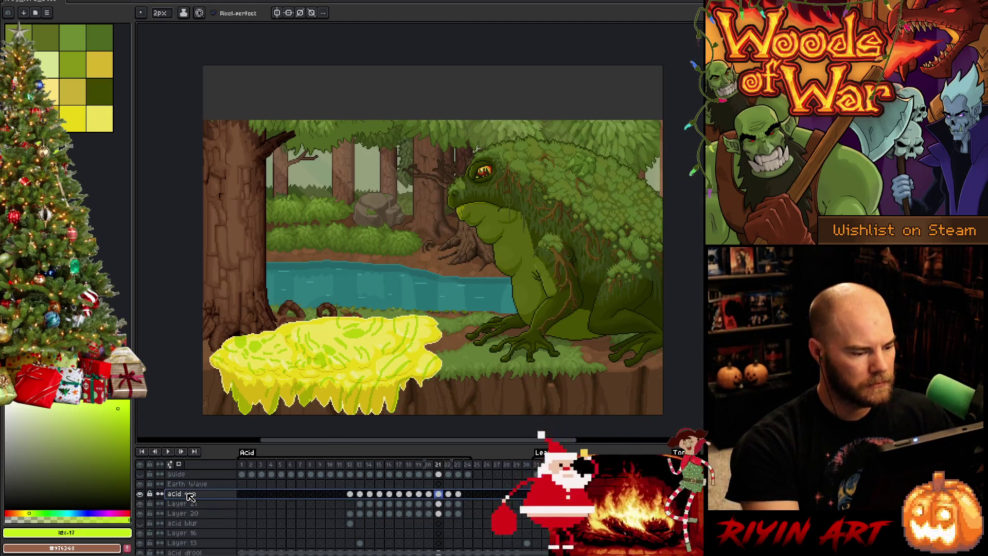
pyautogui.click(182, 504)
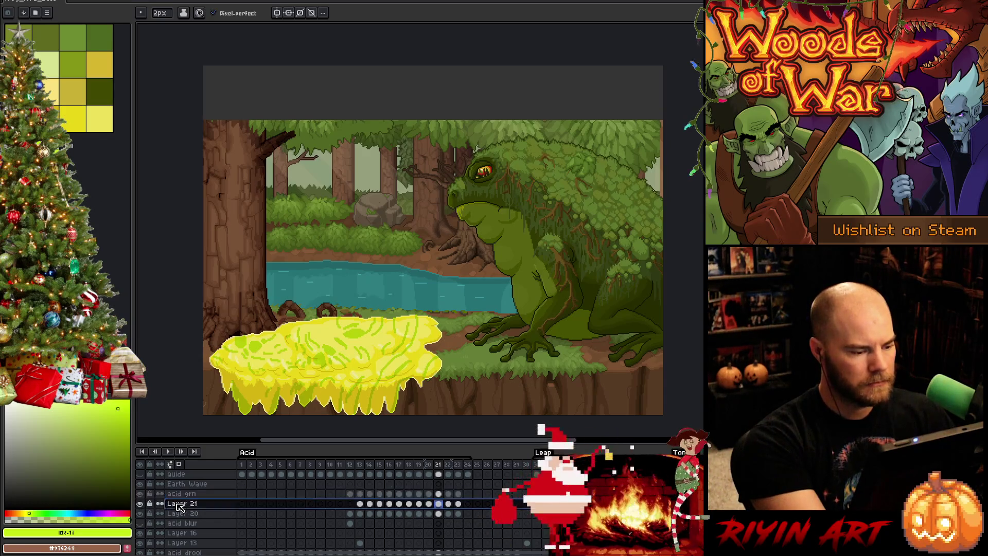
pyautogui.hotkey('ctrl', 'e')
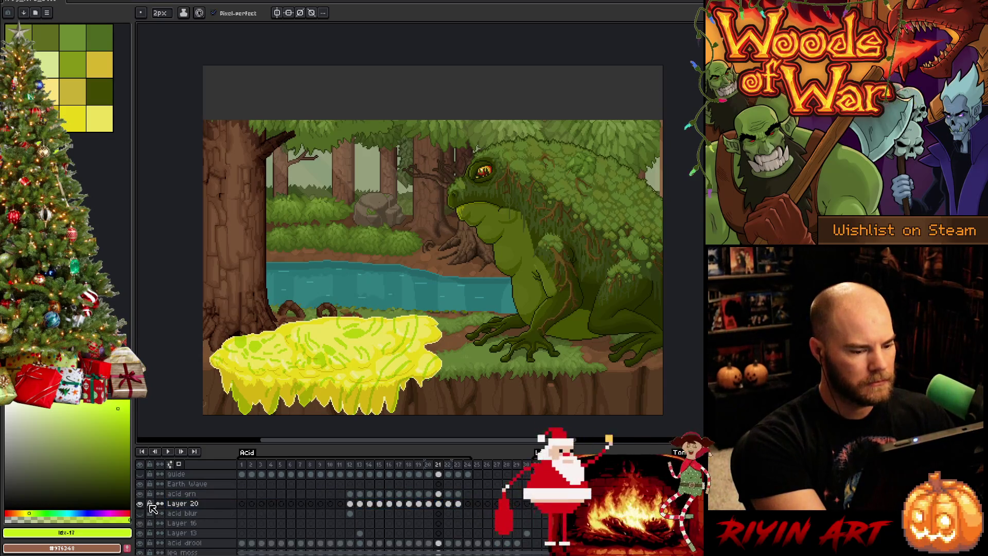
pyautogui.click(140, 504)
pyautogui.click(139, 503)
pyautogui.click(185, 494)
pyautogui.hotkey('ctrl', 'e')
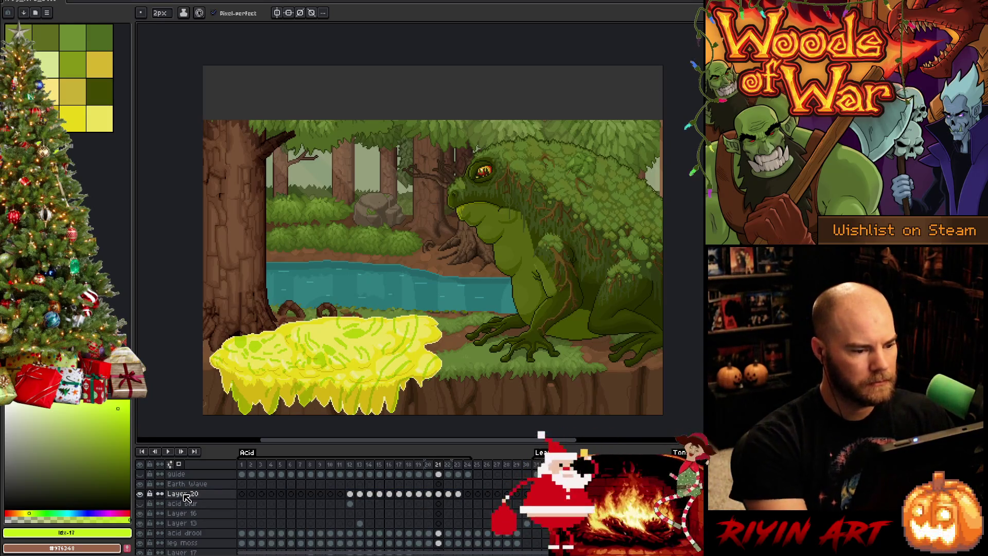
pyautogui.scroll(5, 329, 309)
pyautogui.scroll(-5, 329, 310)
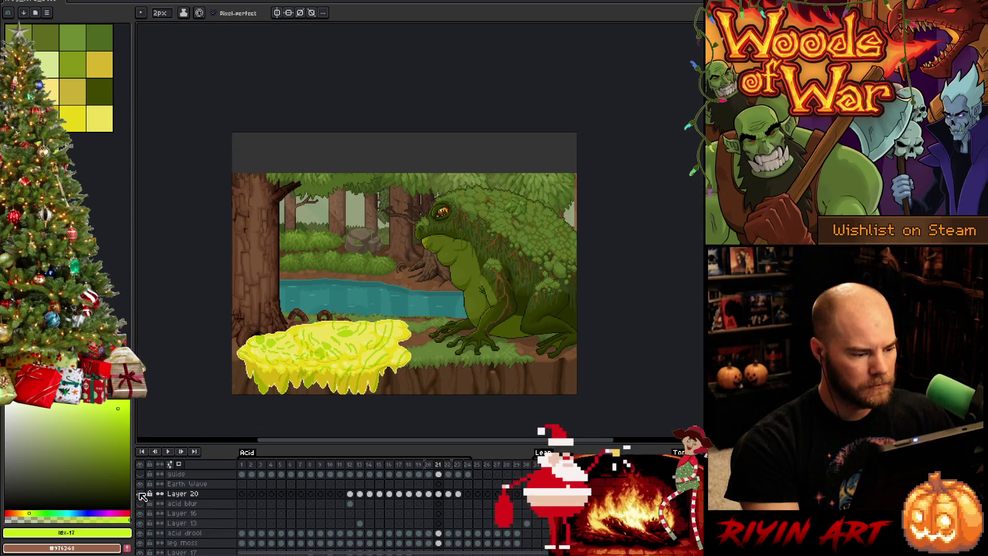
# Step: Solo Layer 20 to review its acid frames back to 12, then unhide everything and open its properties
pyautogui.keyDown('alt'); pyautogui.click(140, 494); pyautogui.keyUp('alt')
pyautogui.scroll(-2, 154, 501)
pyautogui.scroll(4, 311, 328)
pyautogui.scroll(-3, 311, 327)
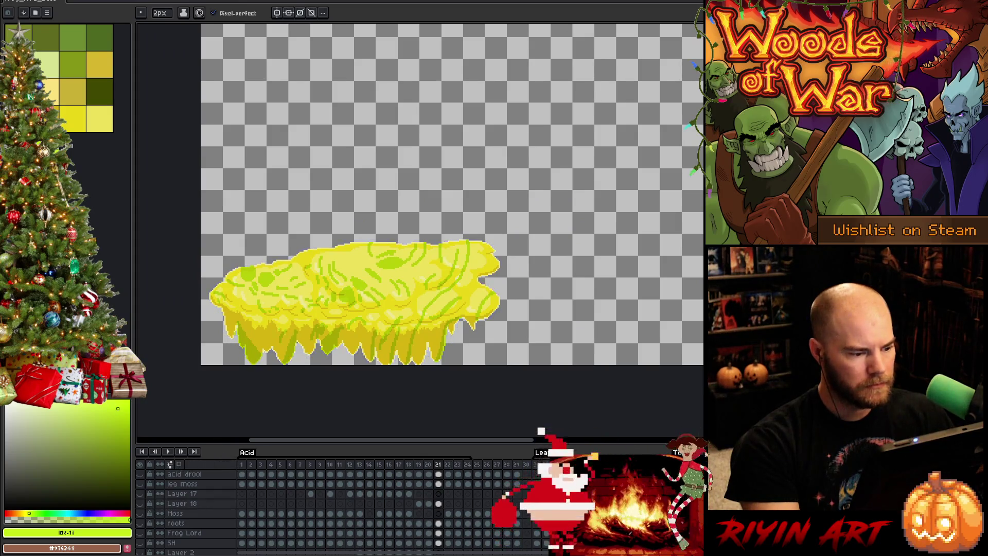
pyautogui.press('Left')
pyautogui.press('Left')
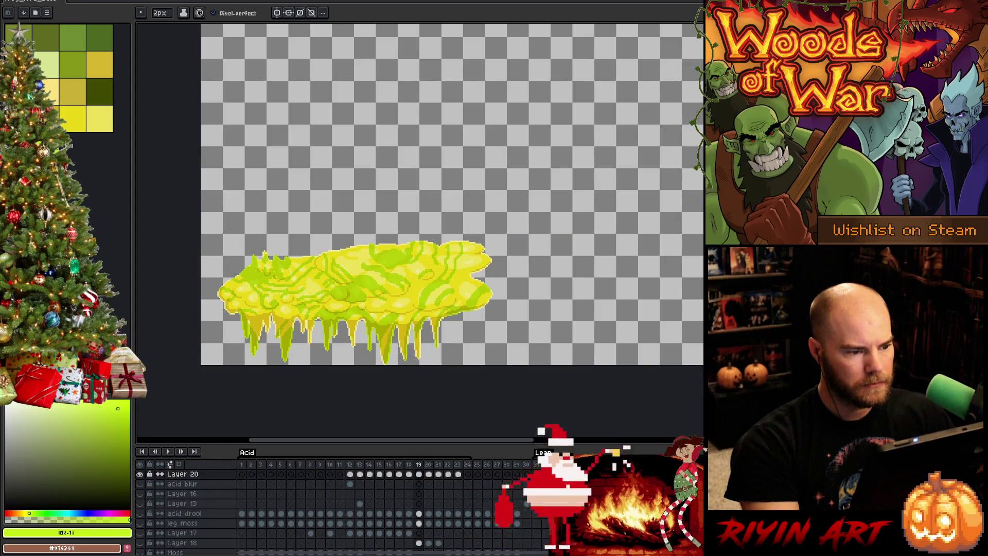
pyautogui.press('Left')
pyautogui.press('Left')
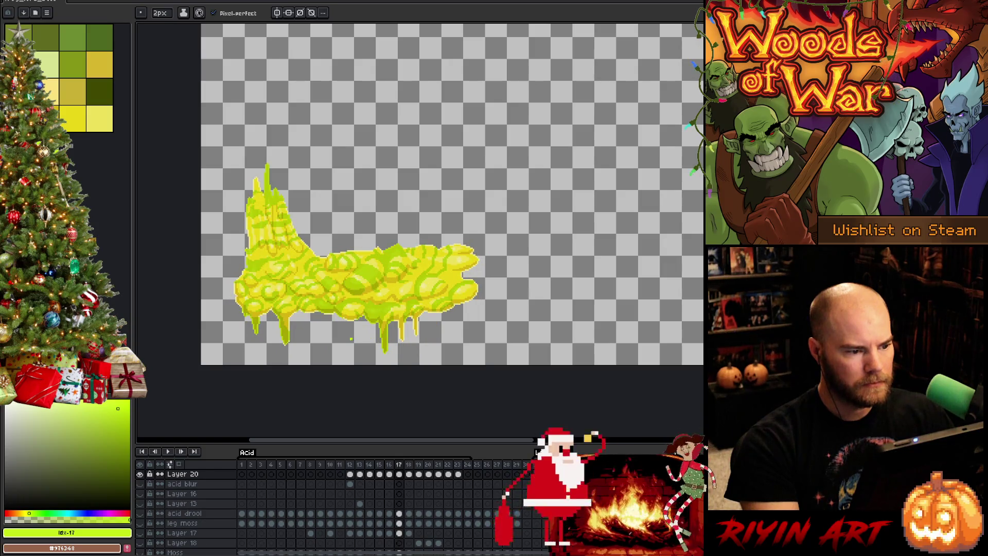
pyautogui.press('Left')
pyautogui.press('Left')
pyautogui.press('Left')
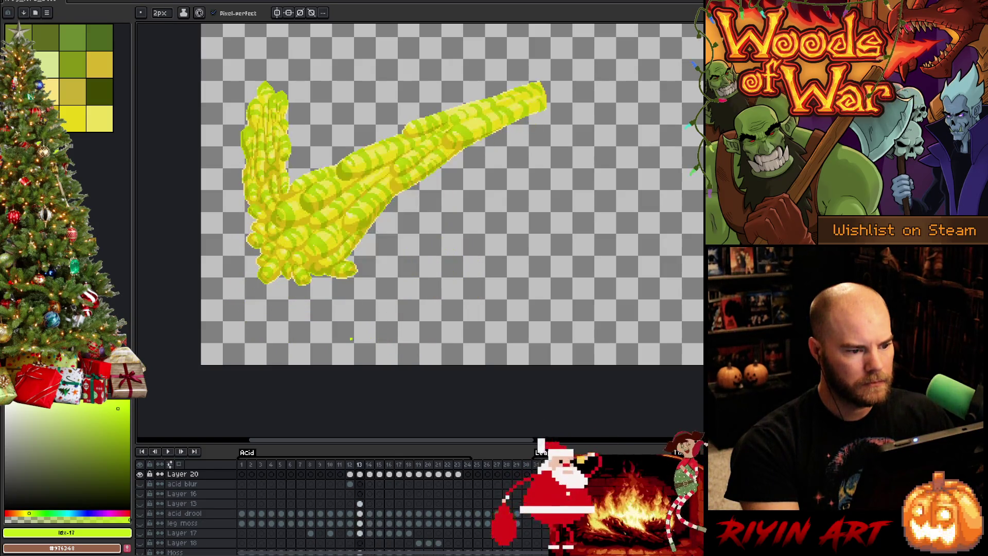
pyautogui.press('Left')
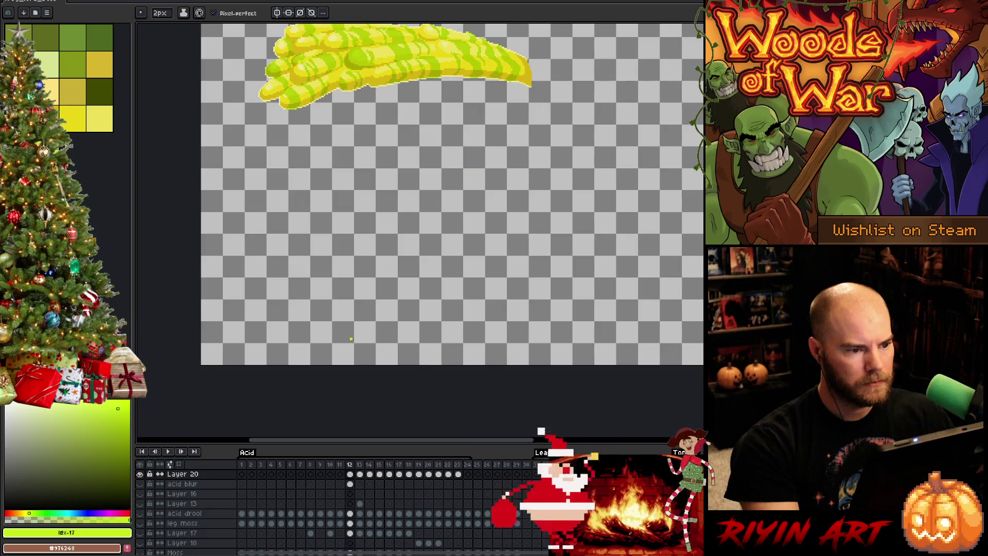
pyautogui.press('Right')
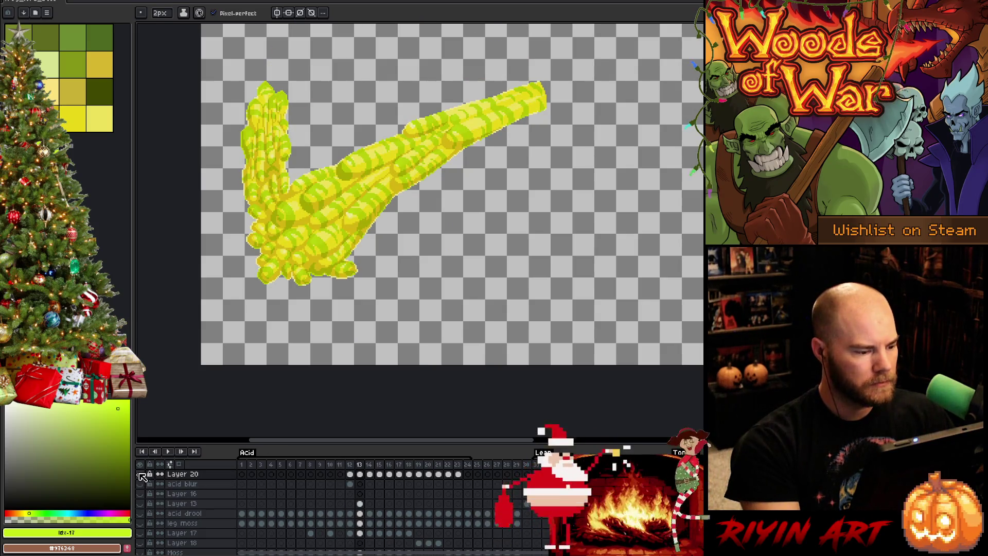
pyautogui.click(142, 476)
pyautogui.doubleClick(181, 476)
# Step: Rename Layer 20 to 'acid'
pyautogui.write('aci')
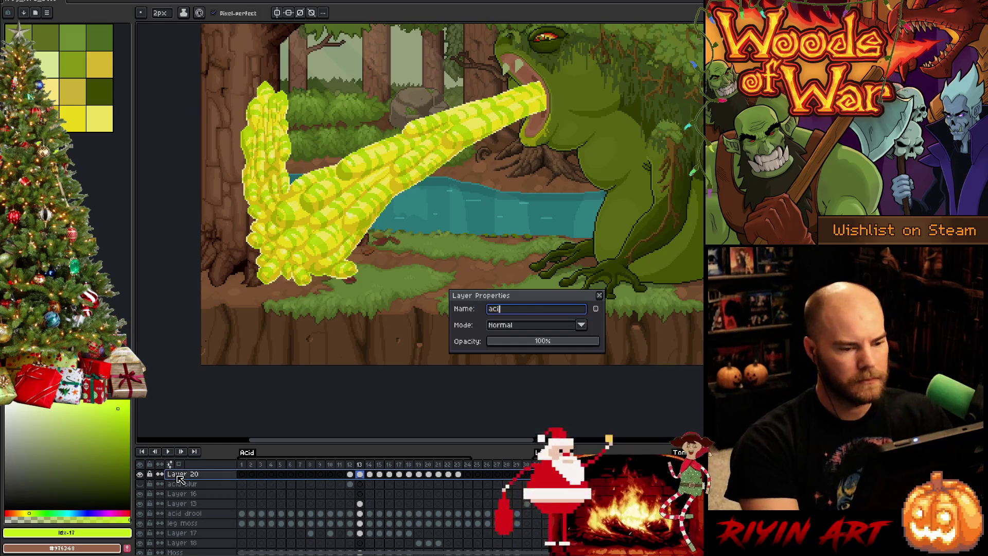
pyautogui.write('d')
pyautogui.press('Return')
pyautogui.scroll(-1, 453, 196)
pyautogui.scroll(1, 453, 195)
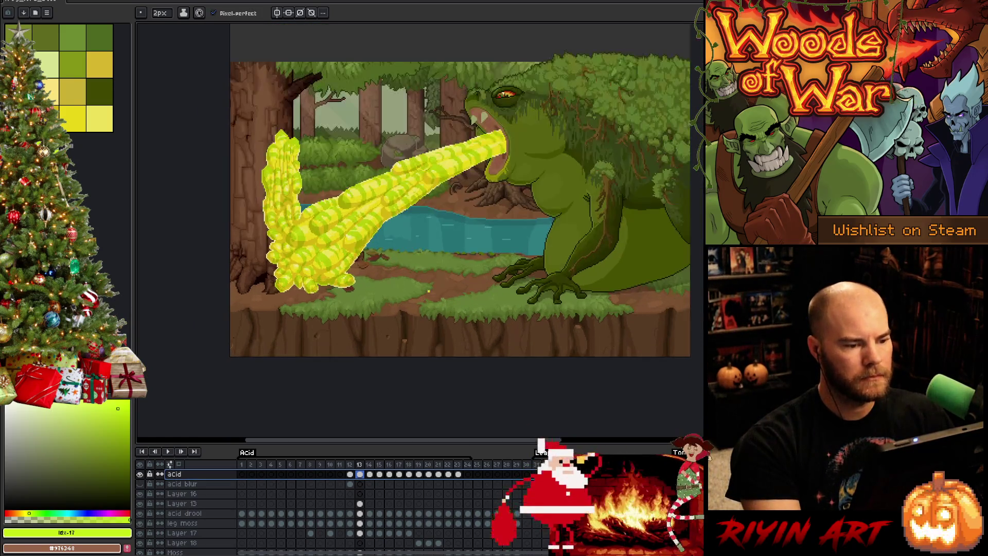
# Step: Play the spit animation in the scene, then inspect acid frames 23, 24, 20 and 19
pyautogui.press('Return')
pyautogui.moveTo(451, 335); pyautogui.dragTo(415, 370)
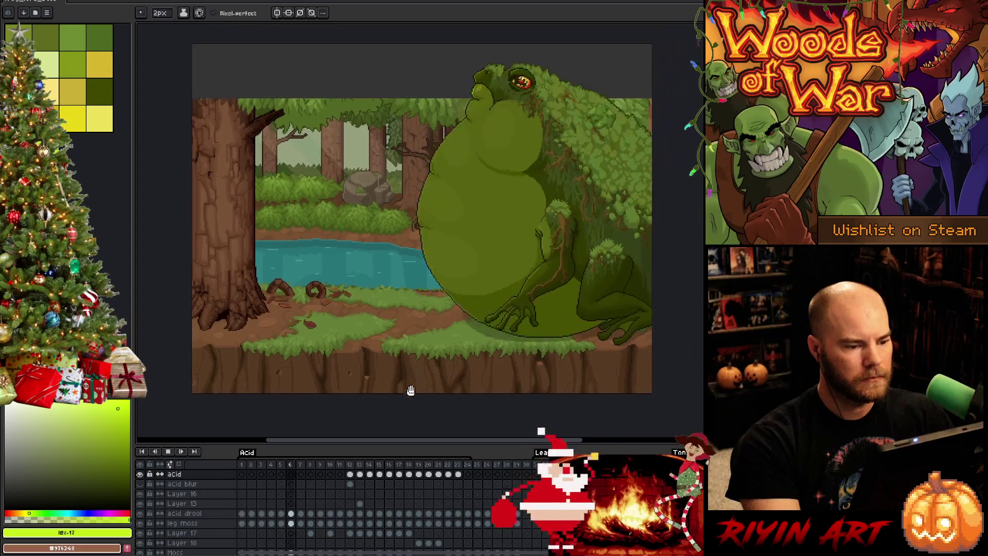
pyautogui.press('Return')
pyautogui.click(458, 474)
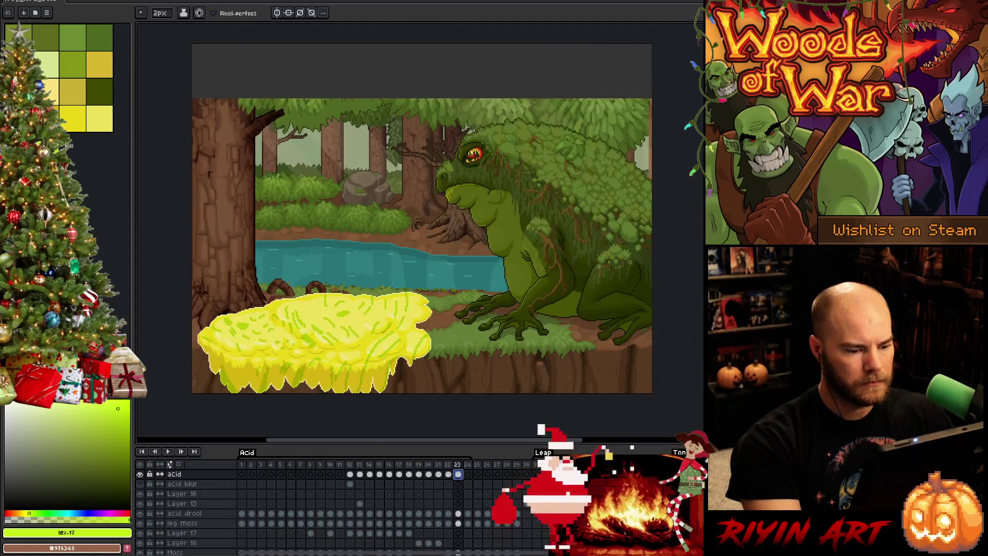
pyautogui.scroll(1, 308, 510)
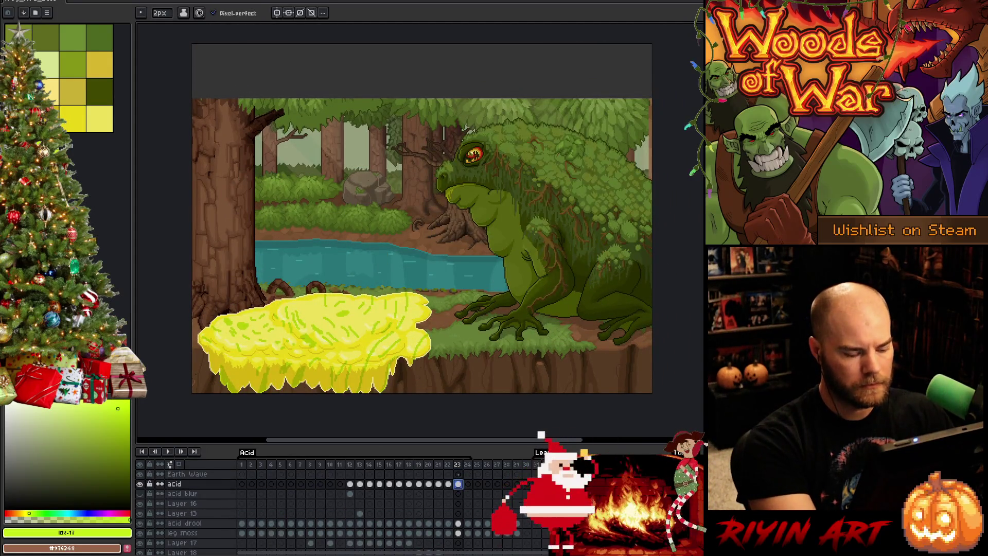
pyautogui.click(468, 483)
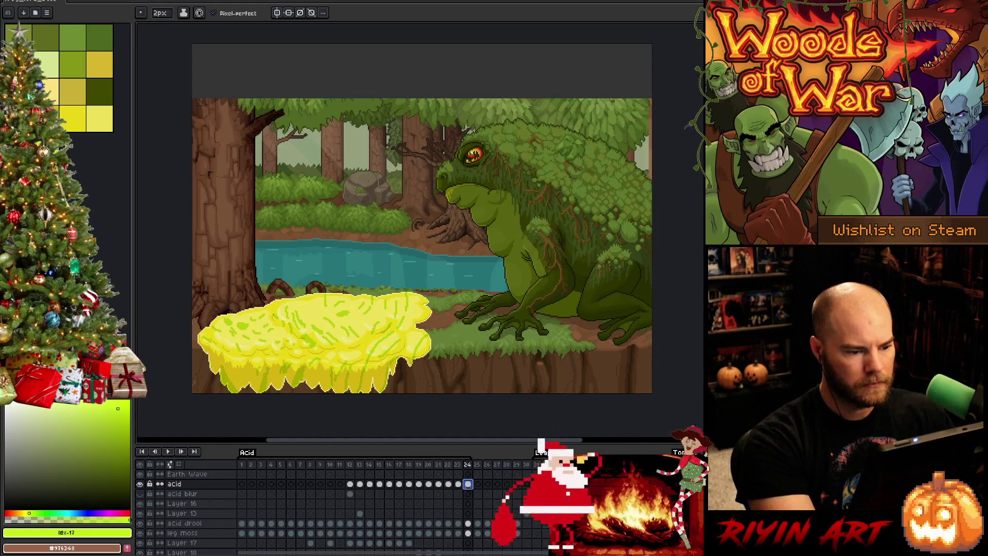
pyautogui.click(429, 485)
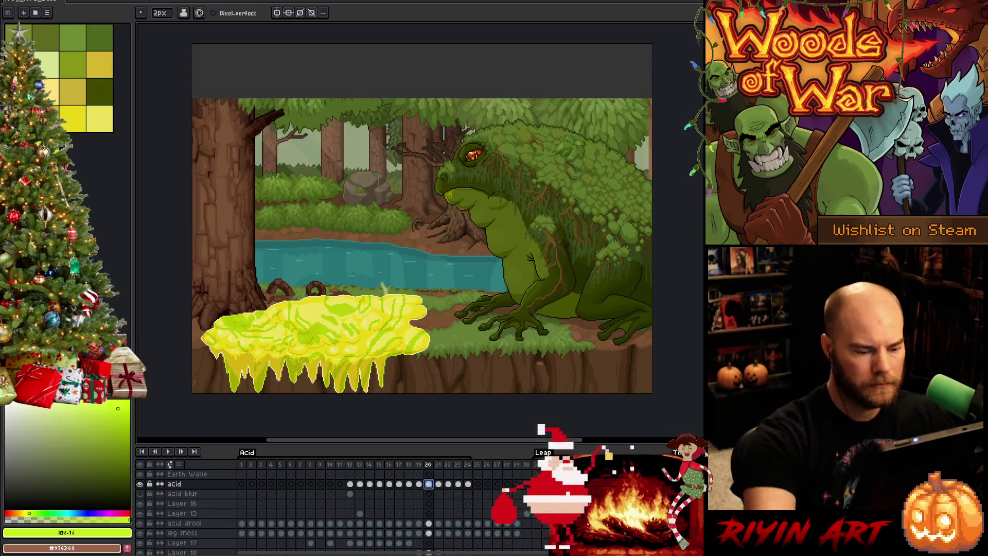
pyautogui.press(',')
pyautogui.press('.')
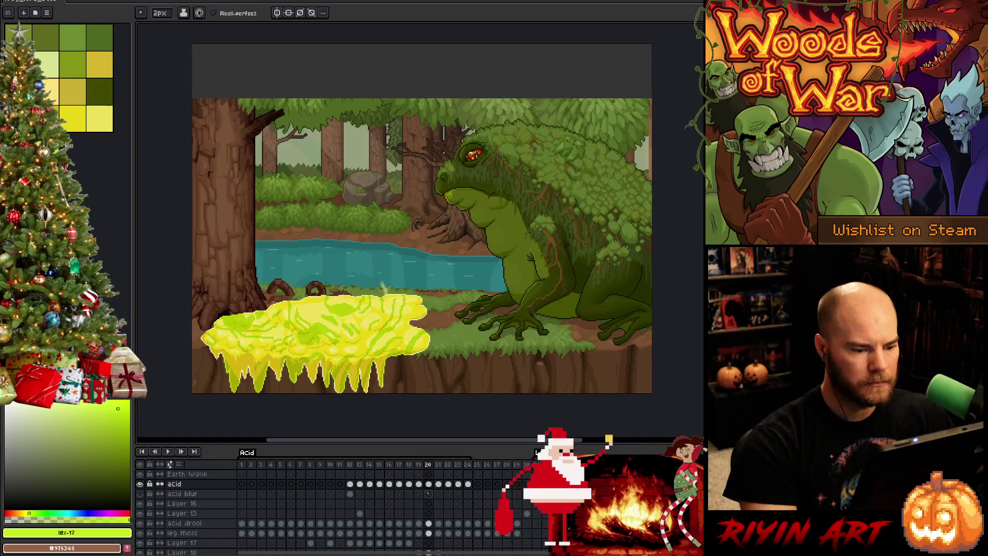
# Step: Lower the acid puddle's alpha by 20 on frame 20 and by 40 on frame 21
pyautogui.hotkey('ctrl', 'u')
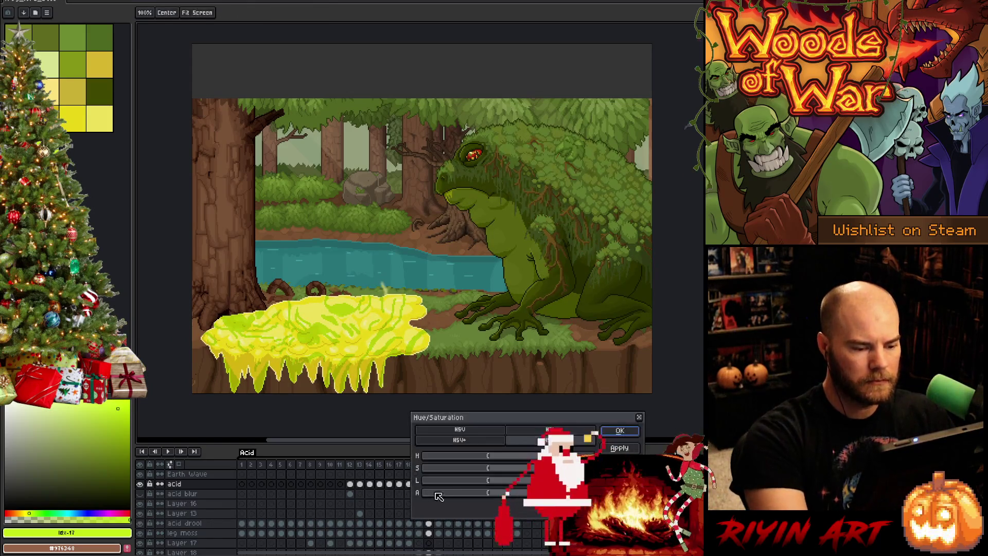
pyautogui.moveTo(511, 417)
pyautogui.mouseDown()
pyautogui.moveTo(472, 286)
pyautogui.moveTo(541, 316)
pyautogui.moveTo(547, 332)
pyautogui.mouseUp()
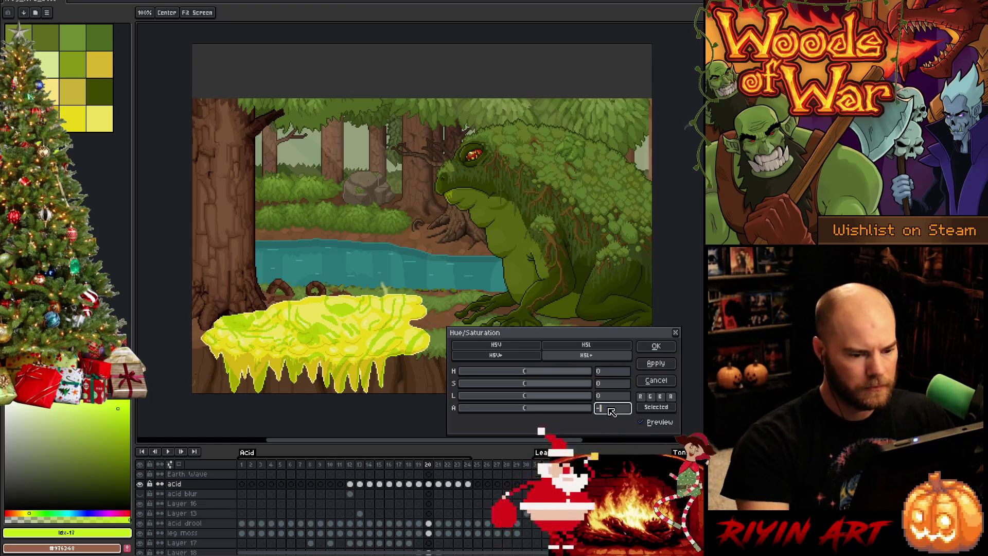
pyautogui.write('20')
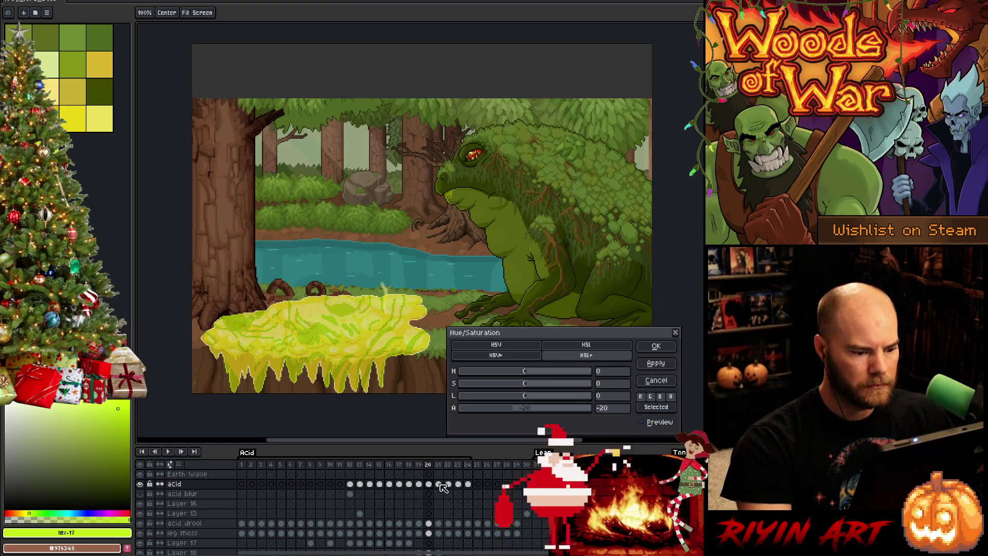
pyautogui.press('Return')
pyautogui.click(439, 484)
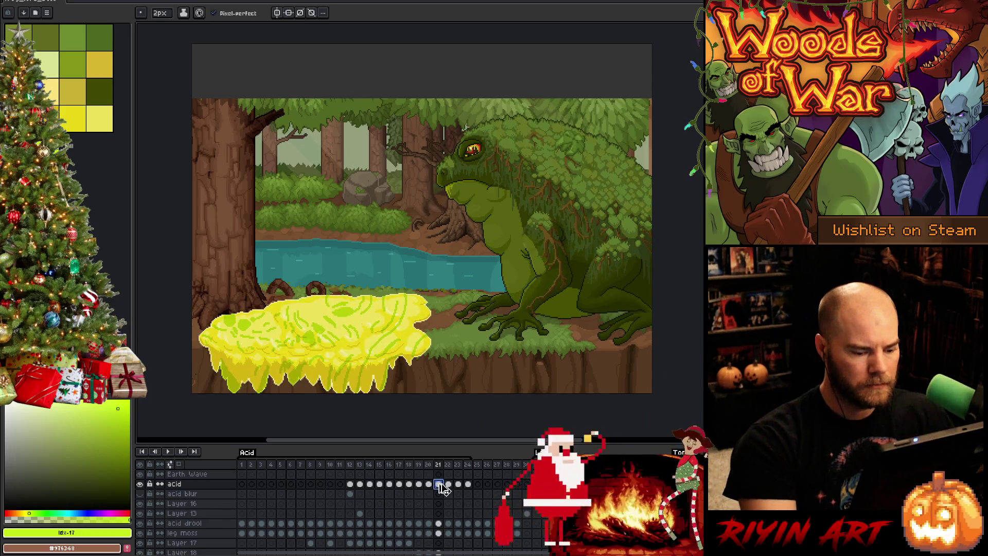
pyautogui.hotkey('ctrl', 'u')
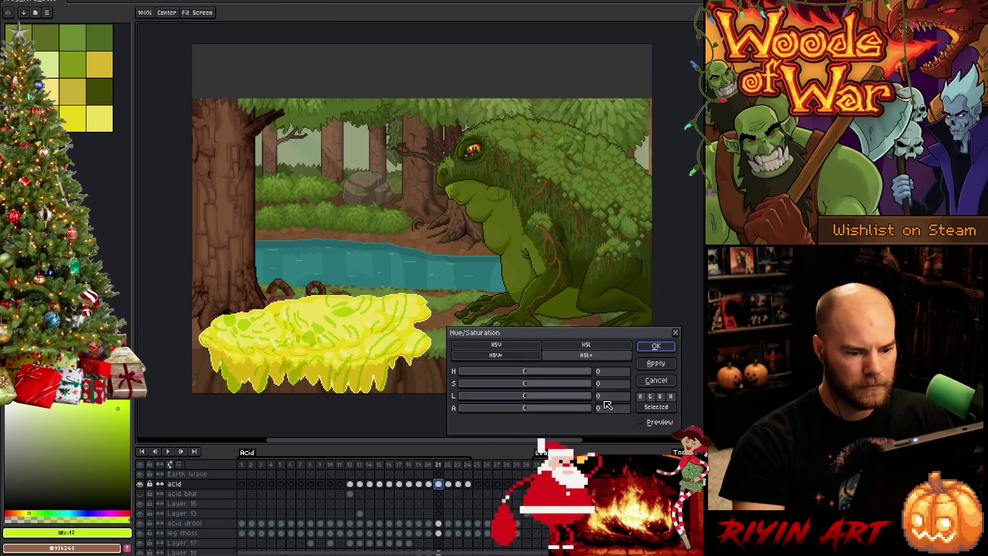
pyautogui.write('40')
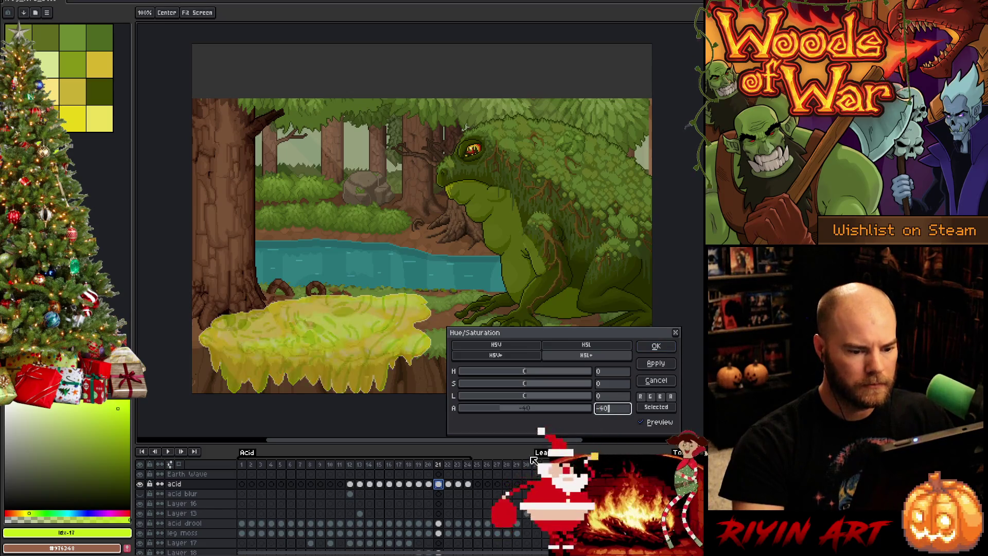
pyautogui.press('Return')
# Step: Lower the puddle's alpha by 50 on frame 22 and by 80 on frame 23
pyautogui.click(452, 485)
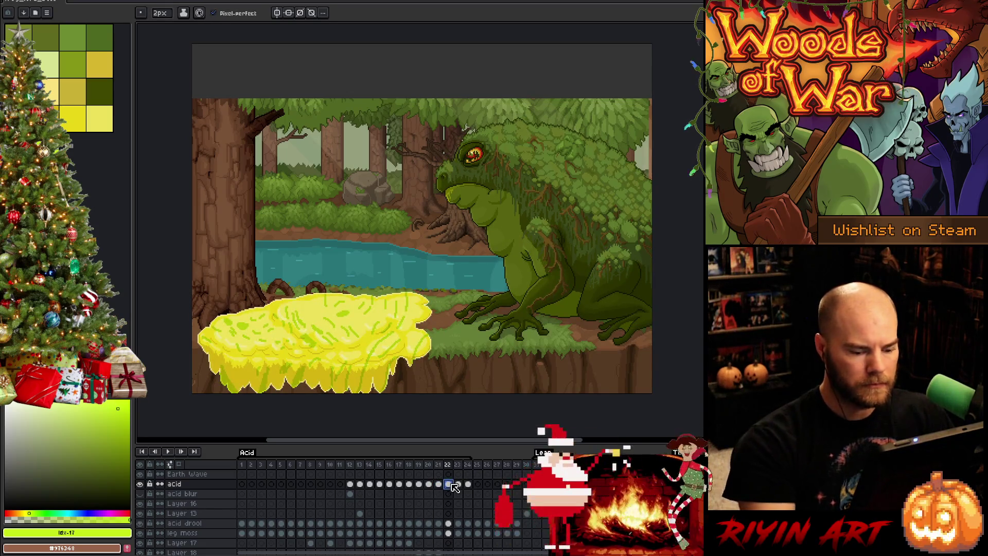
pyautogui.hotkey('ctrl', 'u')
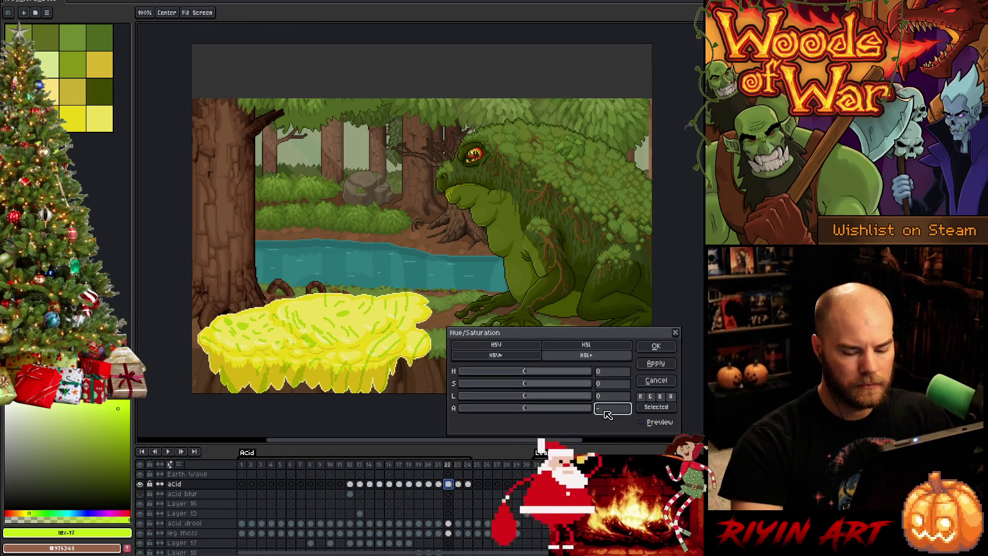
pyautogui.write('50')
pyautogui.press('Return')
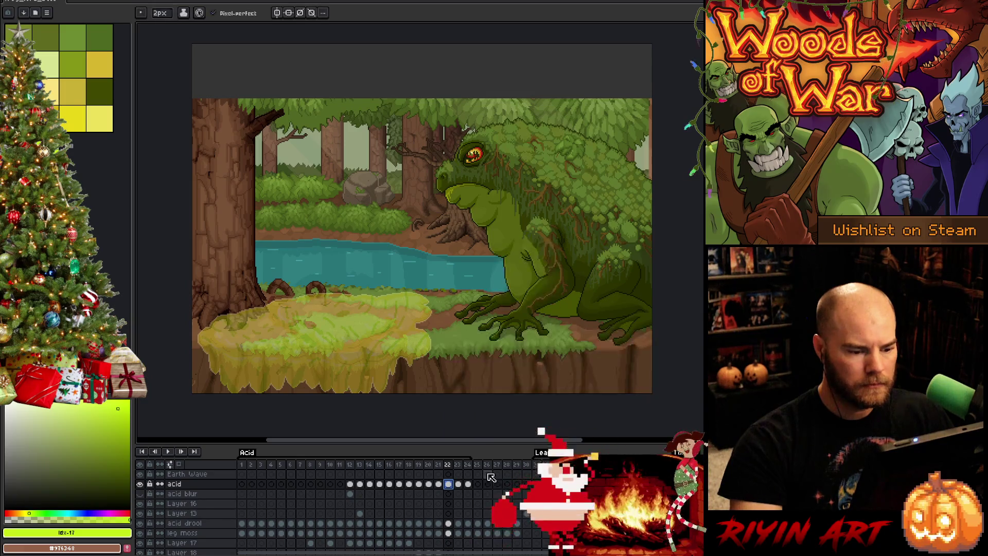
pyautogui.click(459, 484)
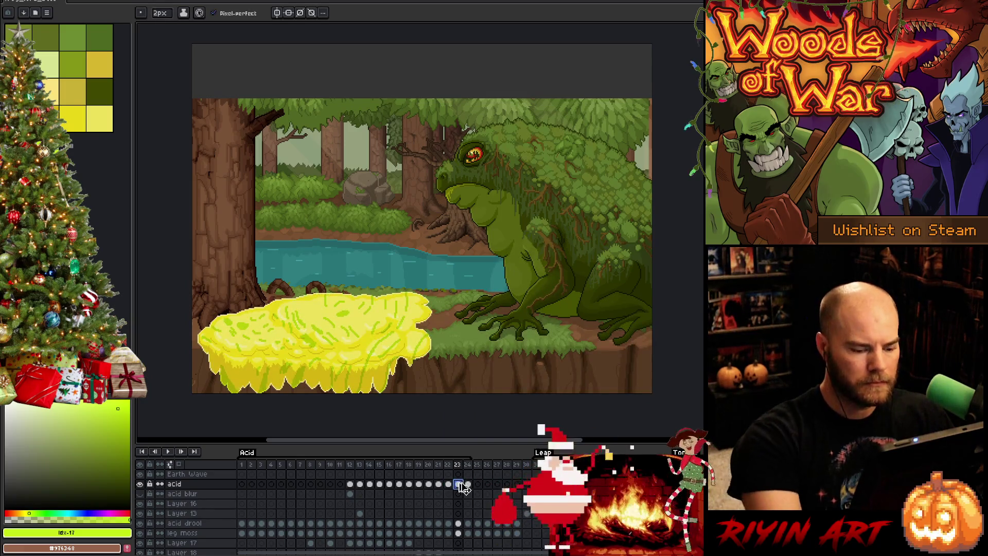
pyautogui.hotkey('ctrl', 'u')
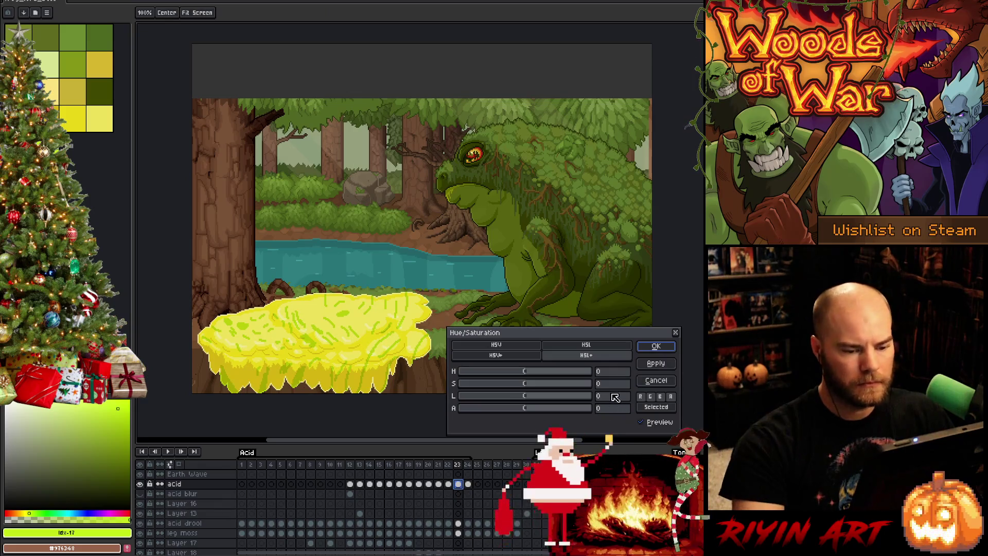
pyautogui.click(612, 398)
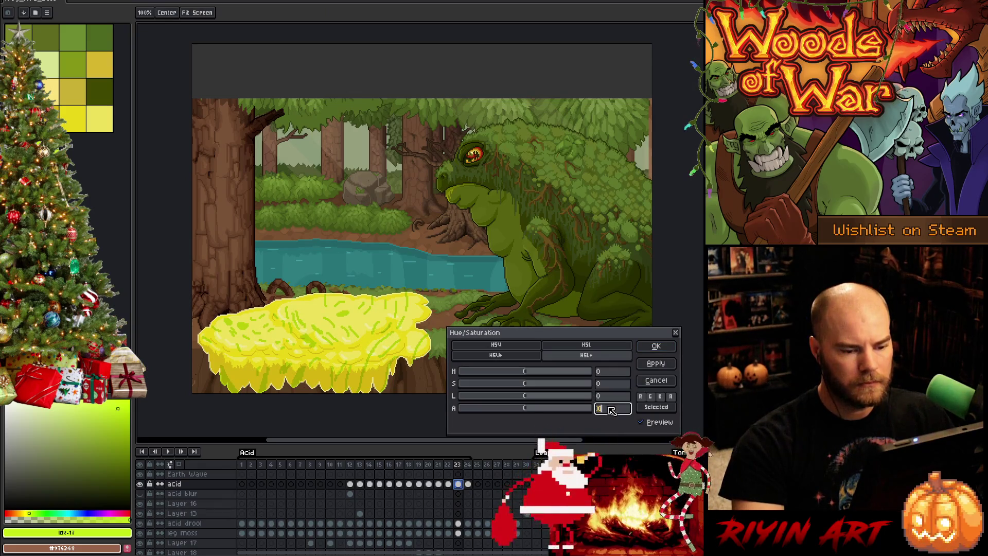
pyautogui.write('-80')
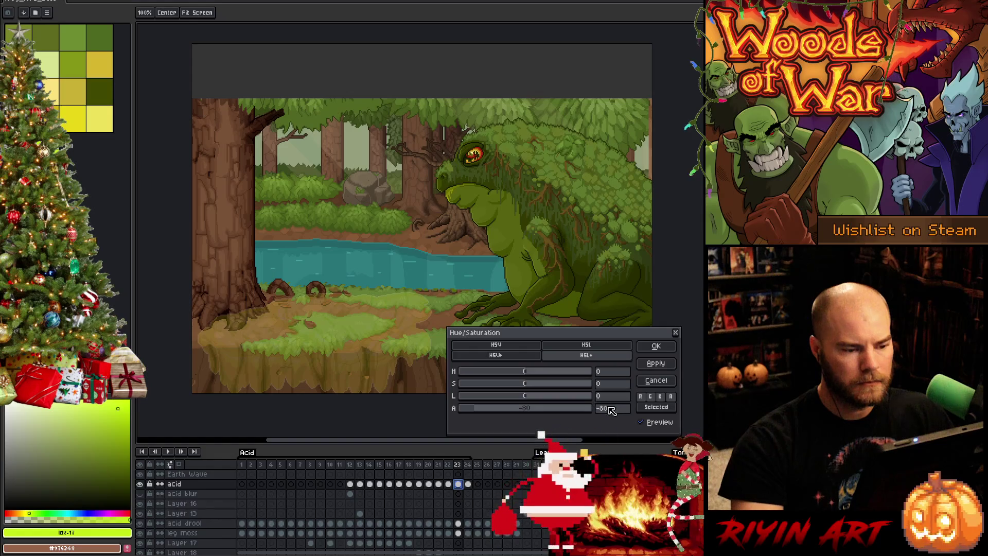
pyautogui.press('Return')
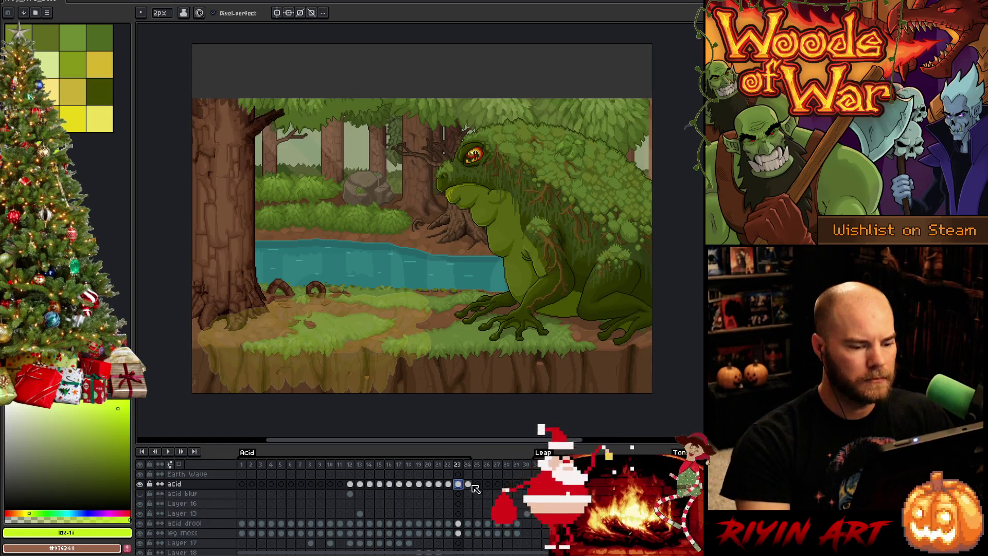
# Step: Delete the acid cel on frame 24 and play the animation to check the fade
pyautogui.click(470, 485)
pyautogui.press('Delete')
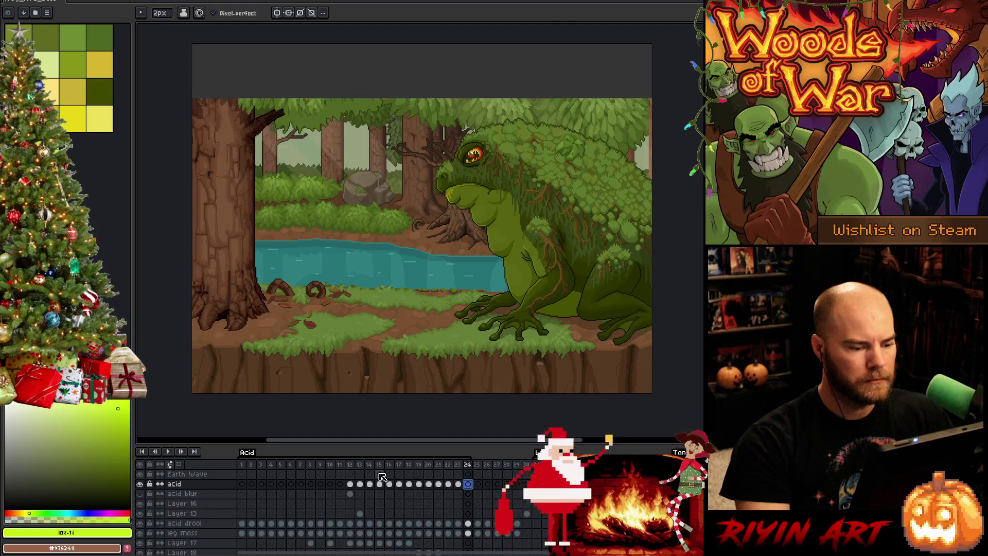
pyautogui.press('Return')
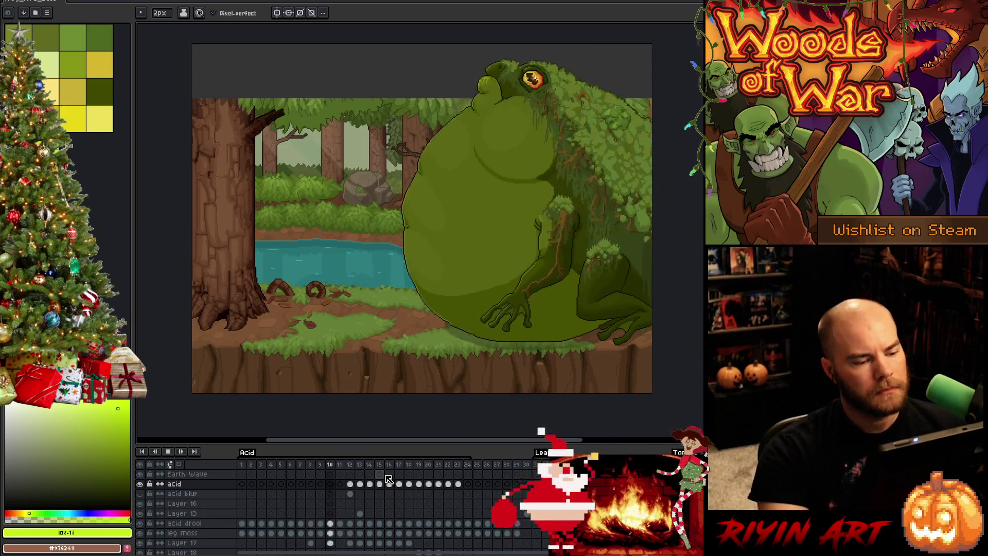
# Step: Stop the acid animation playback and return to frame 12
pyautogui.click(381, 479)
pyautogui.scroll(-2, 335, 523)
pyautogui.scroll(-1, 335, 523)
pyautogui.scroll(4, 336, 524)
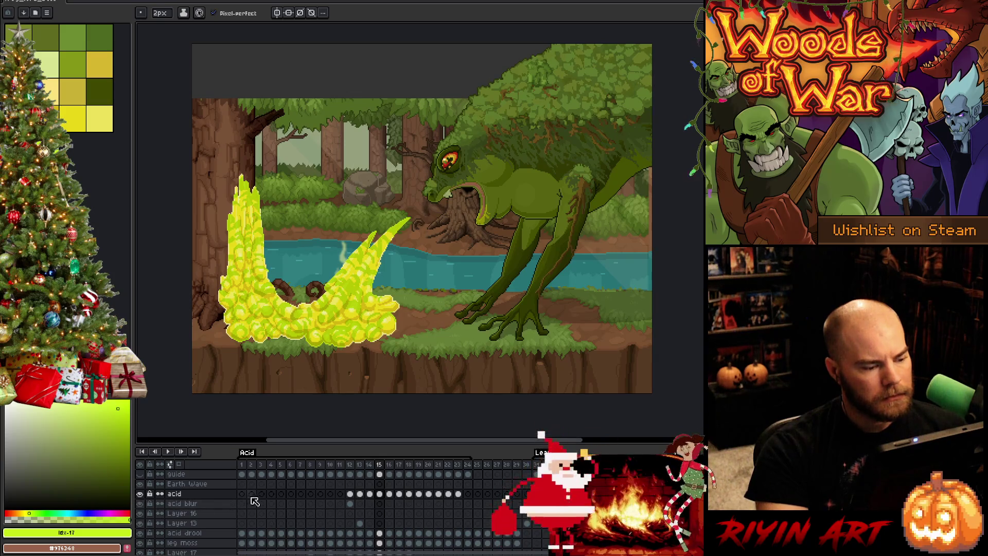
pyautogui.click(350, 473)
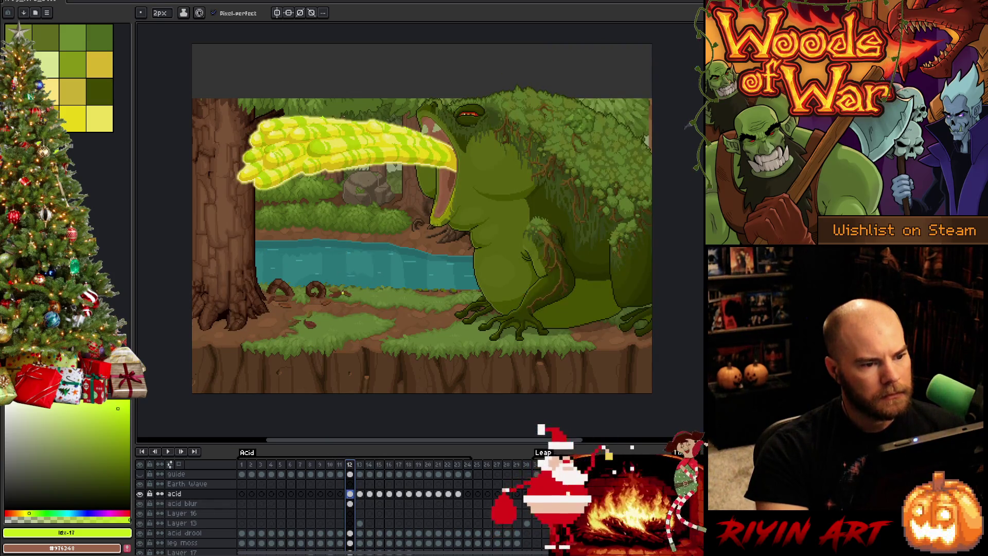
# Step: Eyedrop yellow #ede15c from the soloed blurred acid, then clear the acid blur cel at frame 12
pyautogui.scroll(1, 359, 181)
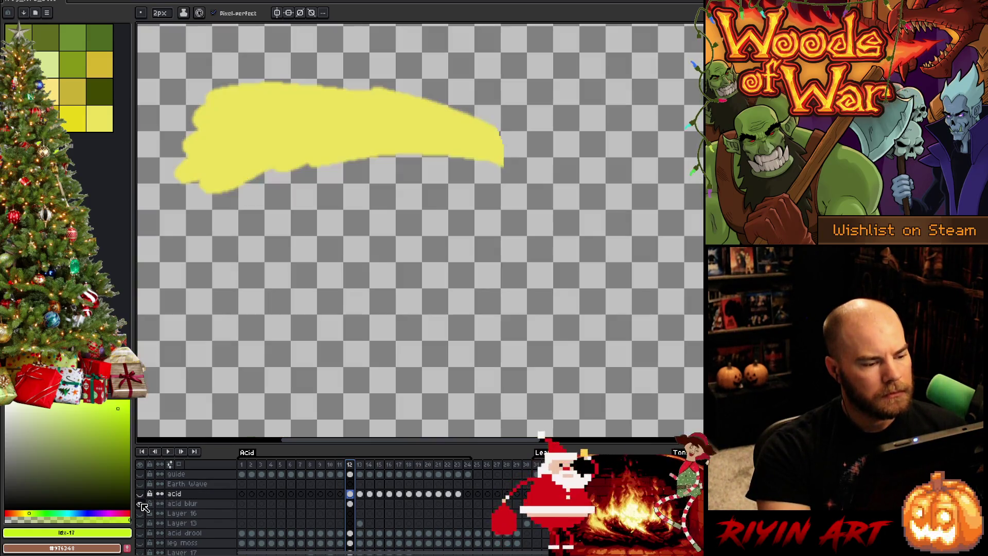
pyautogui.keyDown('alt'); pyautogui.click(140, 503); pyautogui.keyUp('alt')
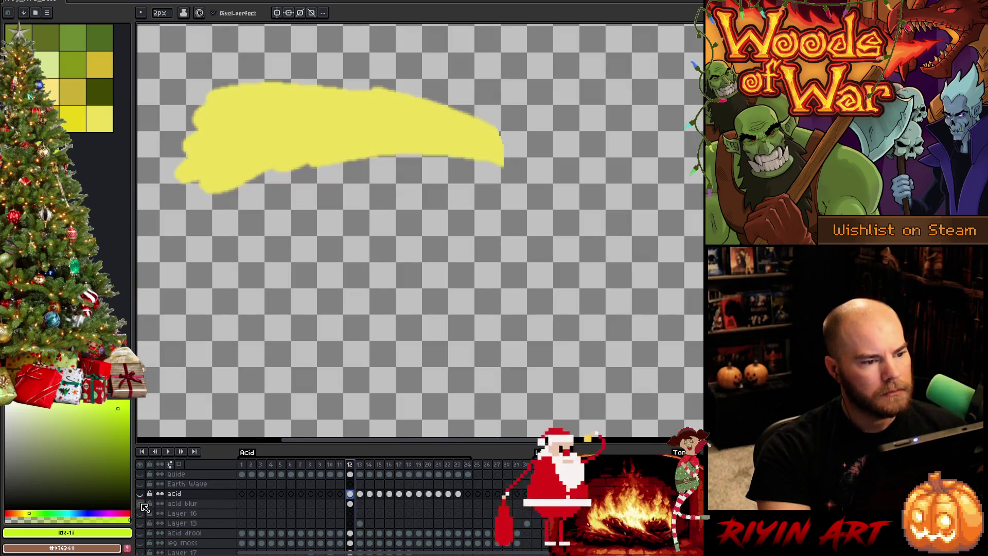
pyautogui.press('i')
pyautogui.click(272, 117)
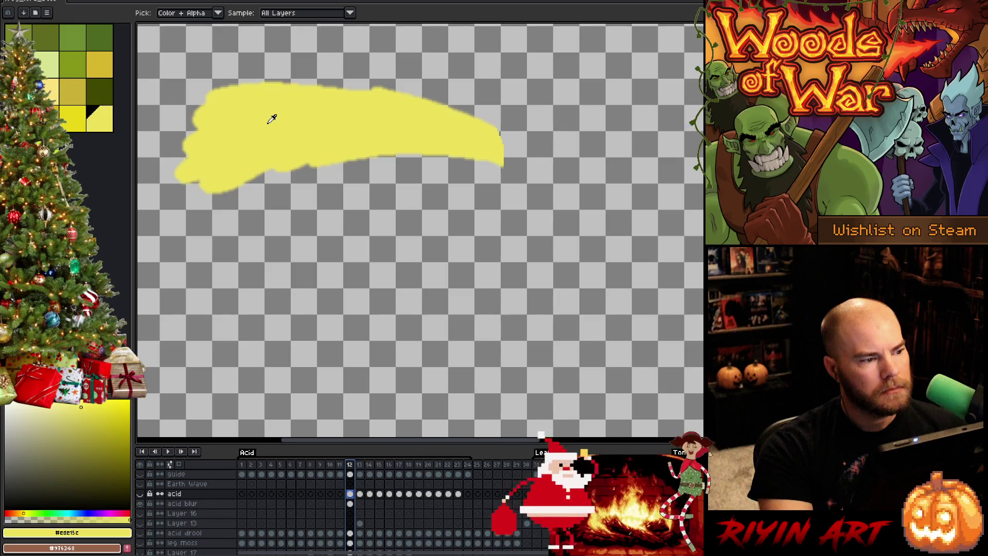
pyautogui.keyDown('alt'); pyautogui.click(144, 506); pyautogui.keyUp('alt')
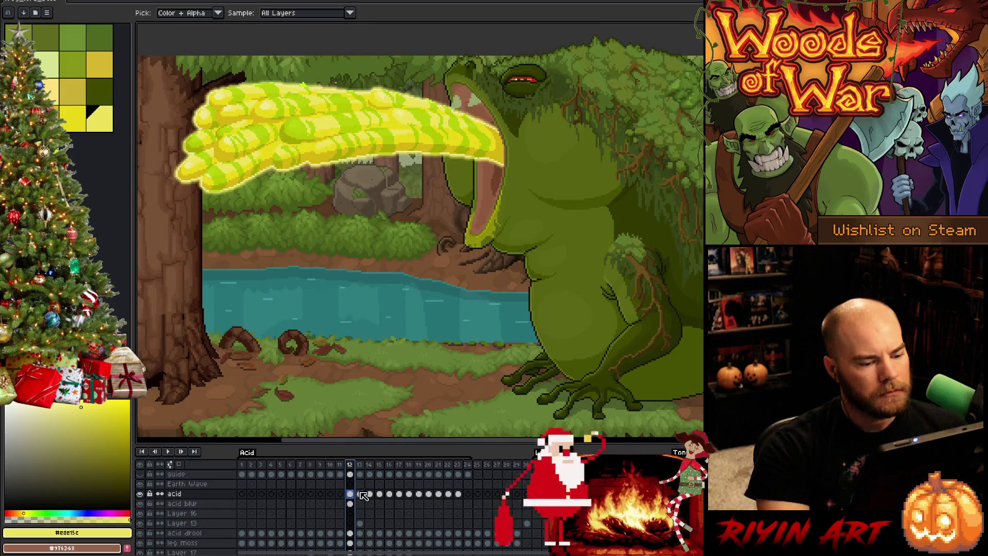
pyautogui.click(350, 505)
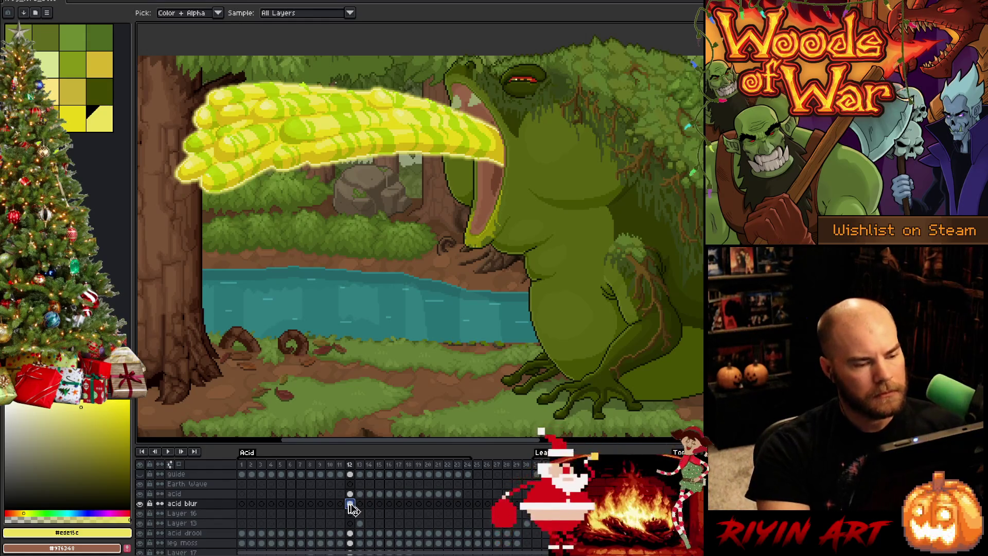
pyautogui.press('Delete')
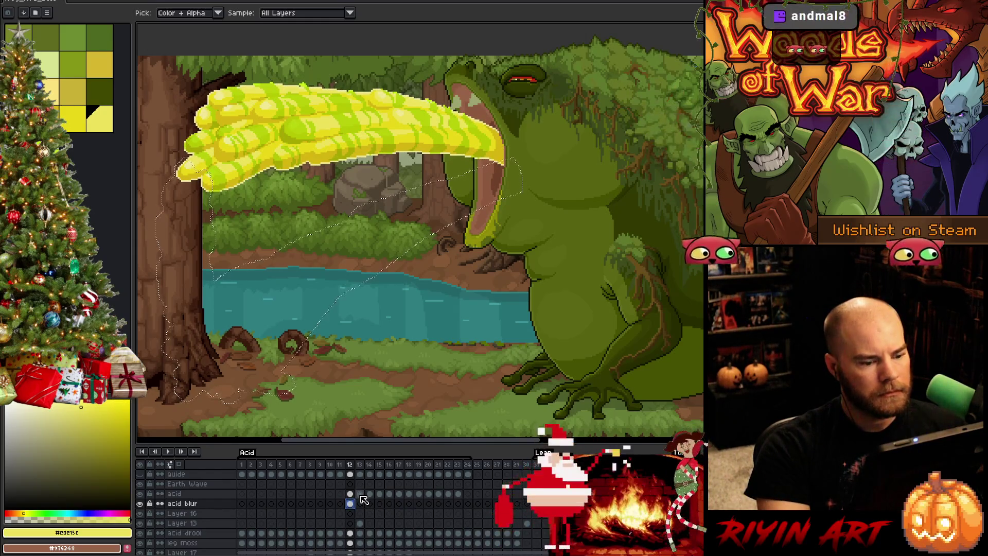
# Step: Review the acid blur cels on frames 13 through 20
pyautogui.click(361, 504)
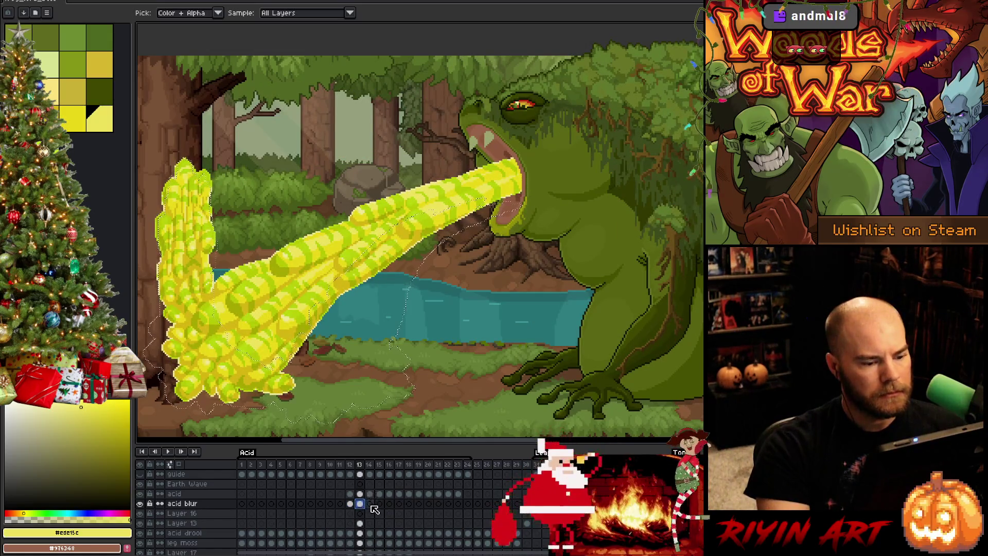
pyautogui.click(370, 504)
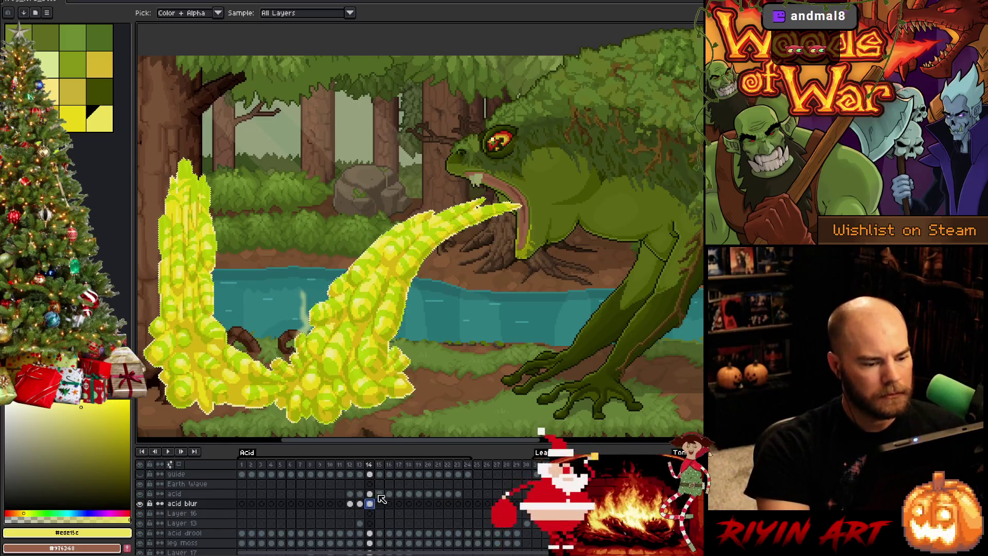
pyautogui.click(379, 505)
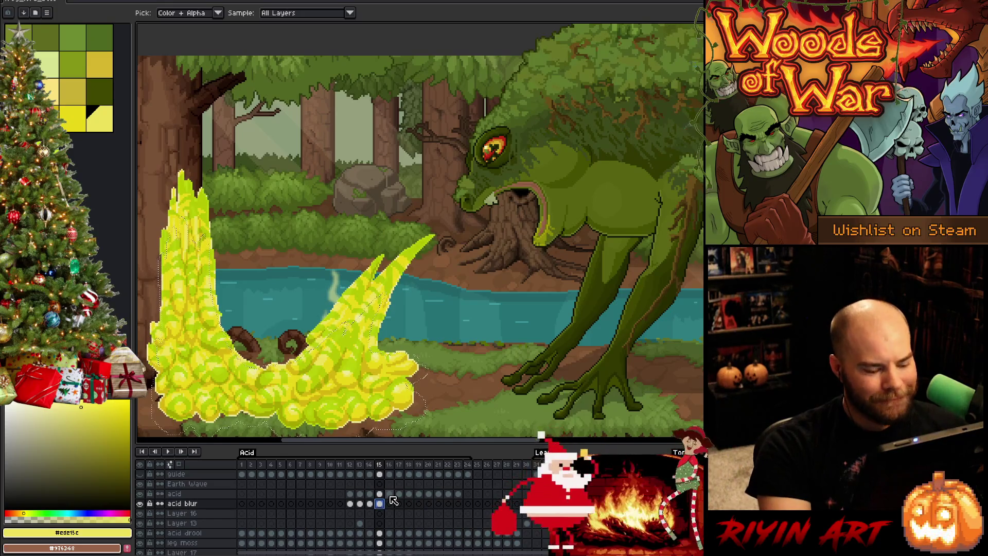
pyautogui.click(390, 504)
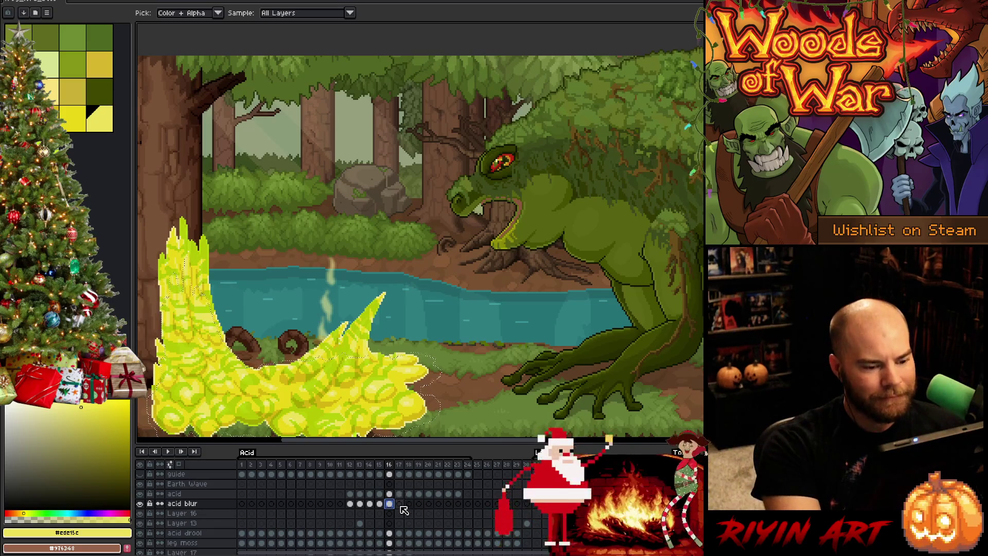
pyautogui.click(399, 503)
pyautogui.moveTo(396, 381); pyautogui.dragTo(391, 319)
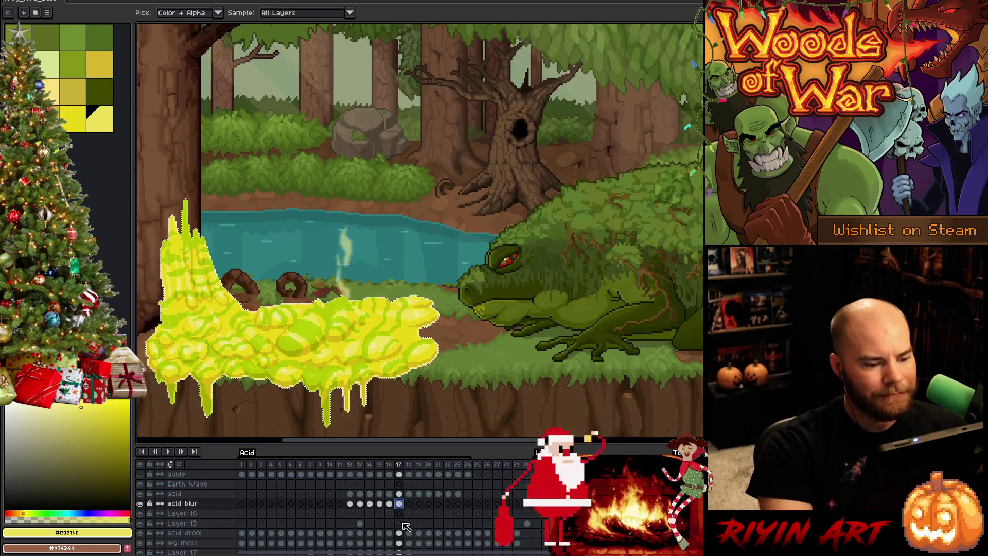
pyautogui.click(410, 503)
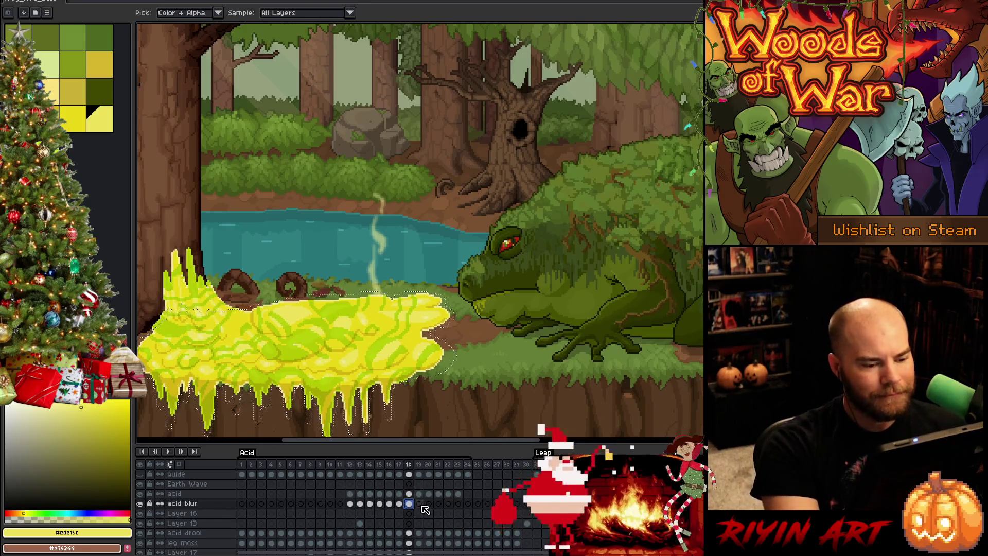
pyautogui.click(419, 504)
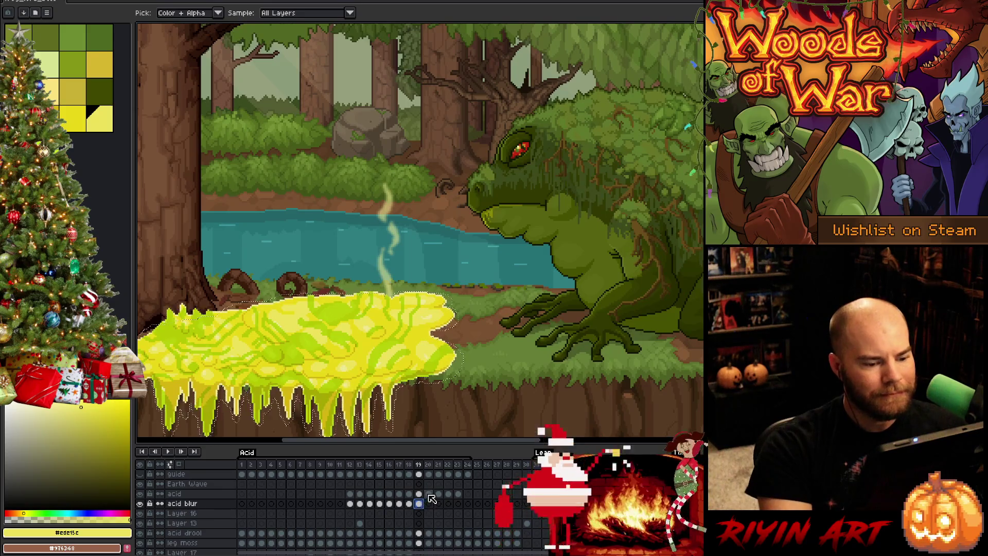
pyautogui.click(429, 504)
# Step: Paste brighter yellow acid into frames 20 and 21, then check frames 22 and 23
pyautogui.hotkey('ctrl', 'v')
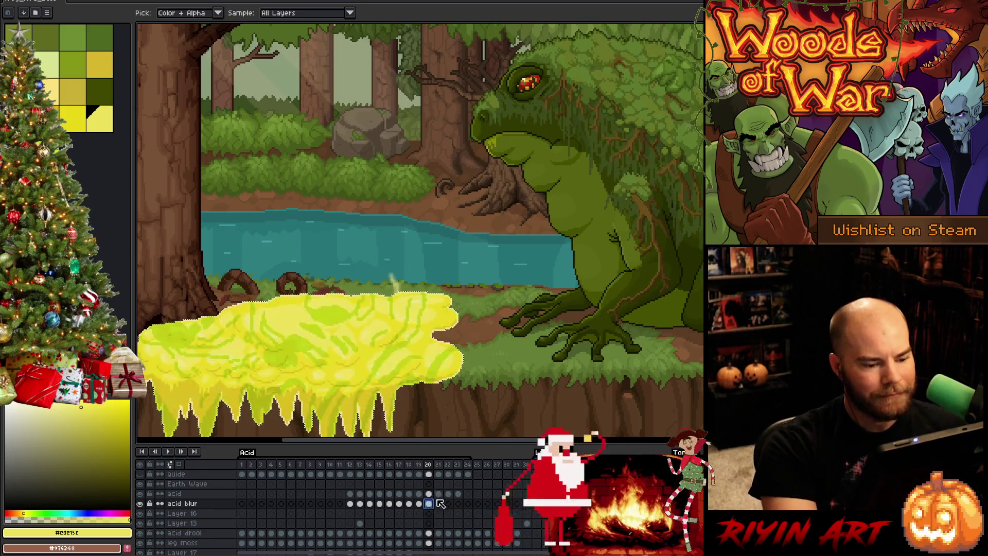
pyautogui.click(438, 504)
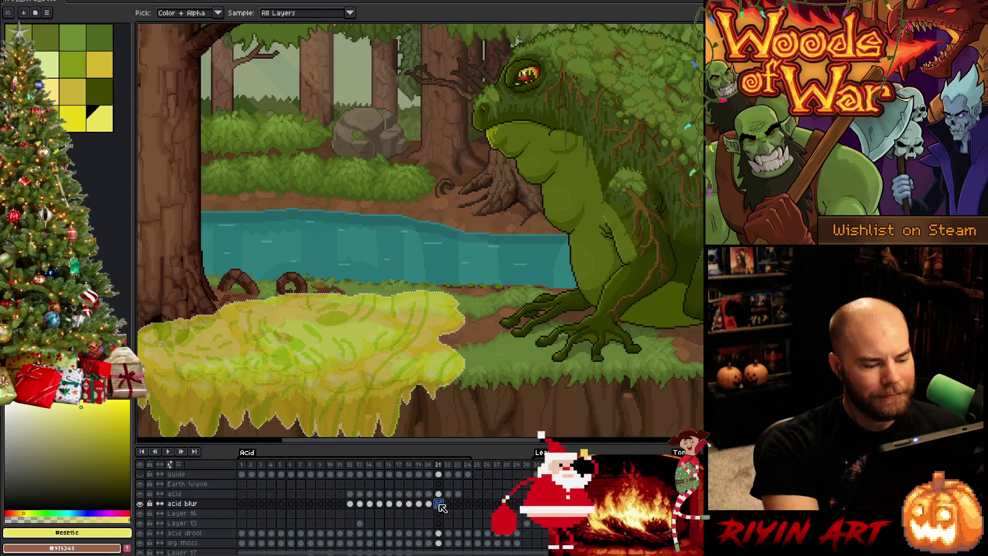
pyautogui.hotkey('ctrl', 'v')
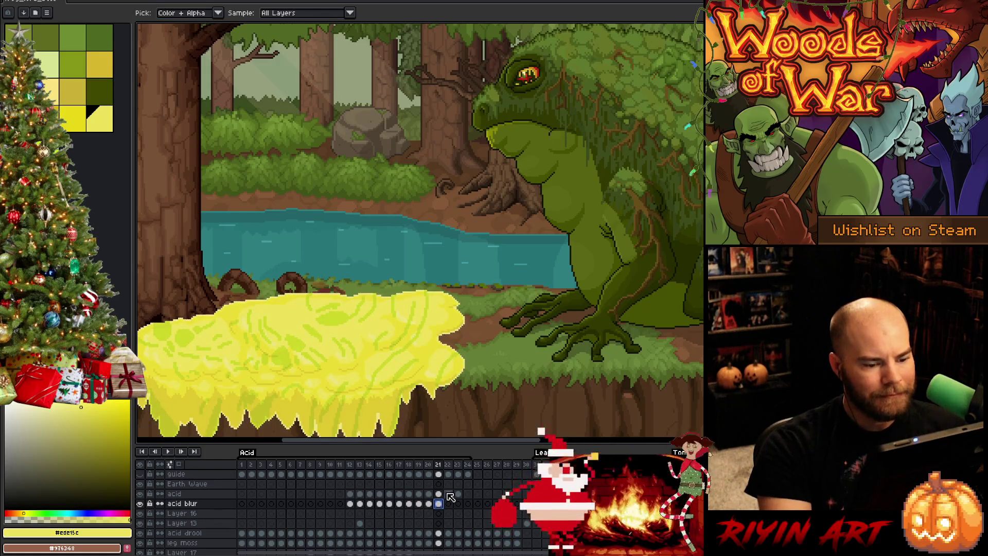
pyautogui.click(449, 505)
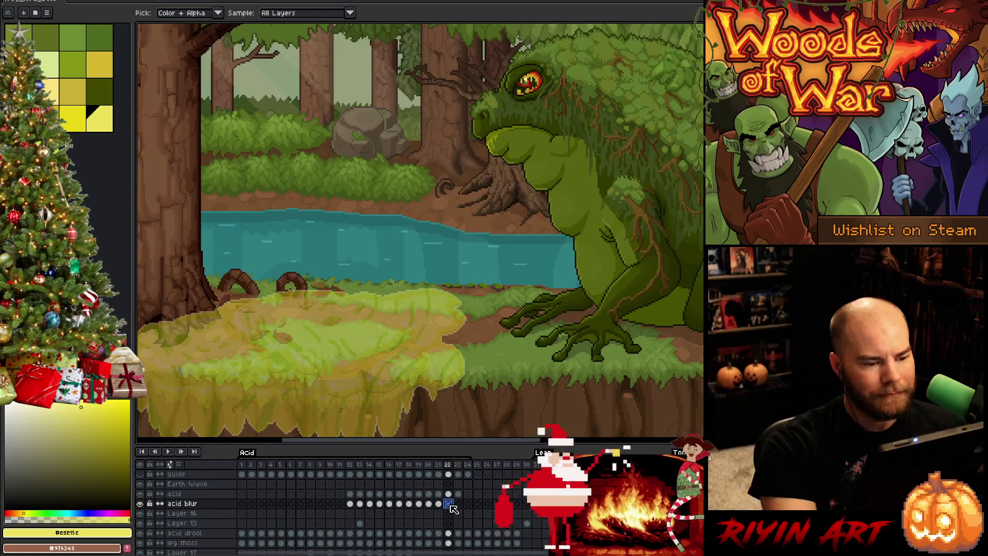
pyautogui.click(459, 505)
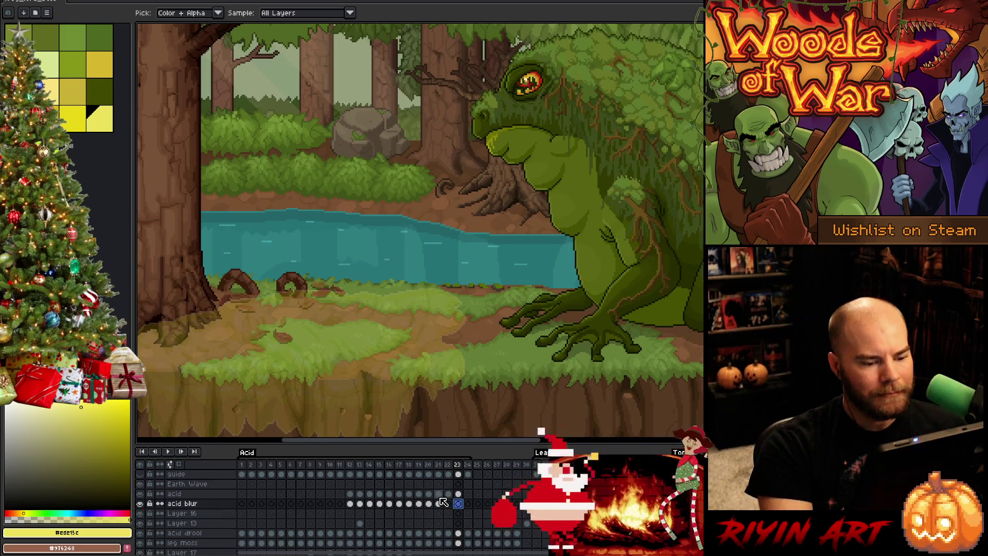
pyautogui.click(439, 496)
pyautogui.click(450, 496)
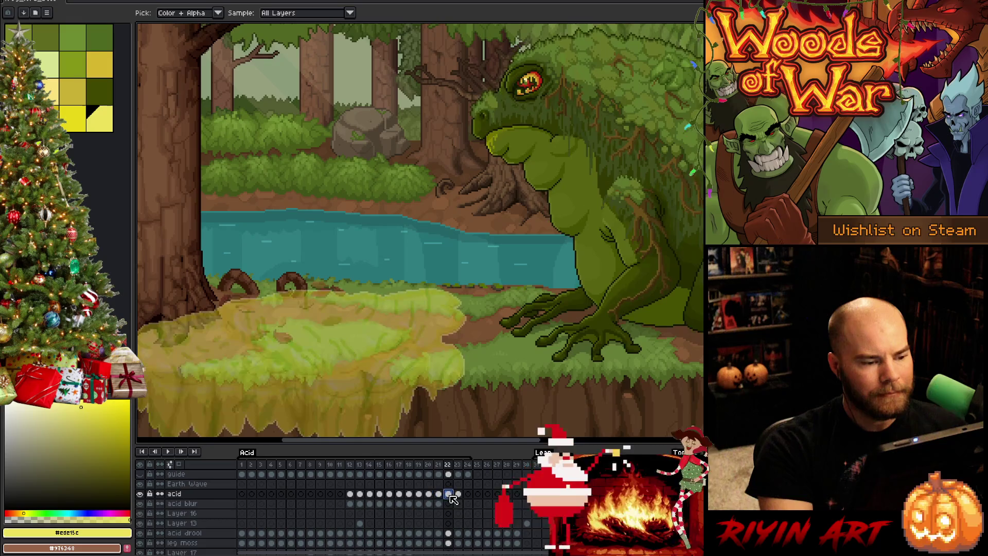
pyautogui.press('Left')
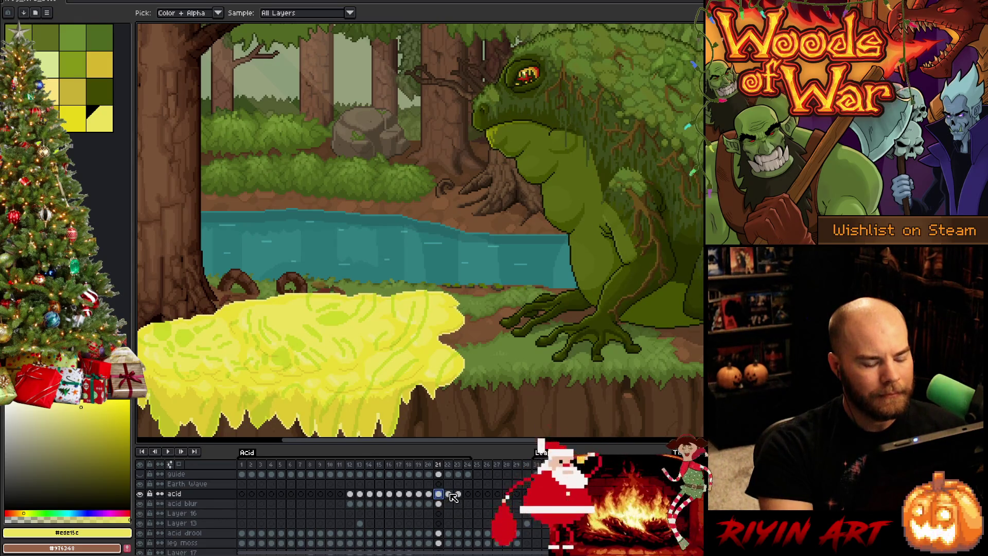
# Step: Magic-wand the acid puddle on frame 22 and fill that shape with yellow #ede15c on the acid blur cel
pyautogui.scroll(-2, 412, 376)
pyautogui.scroll(1, 414, 373)
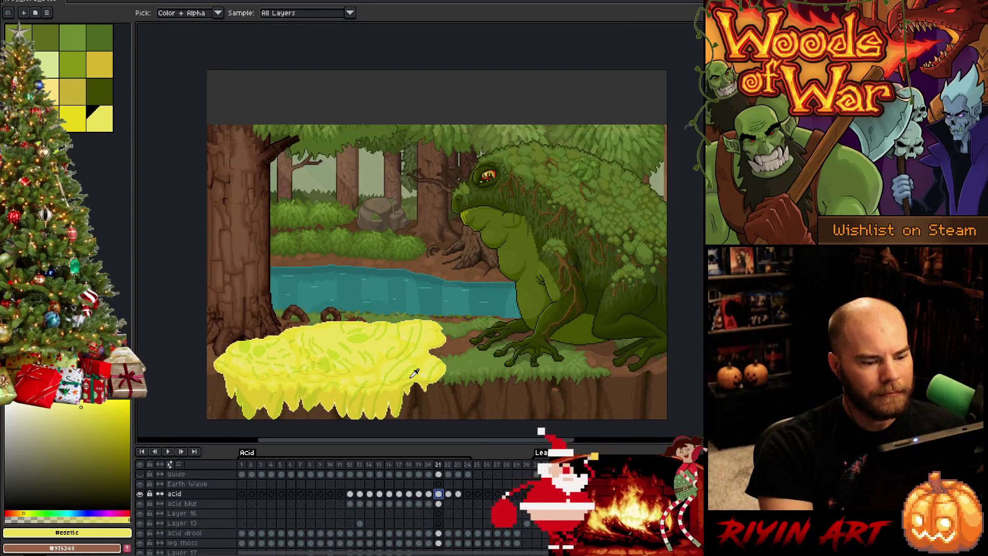
pyautogui.press('v')
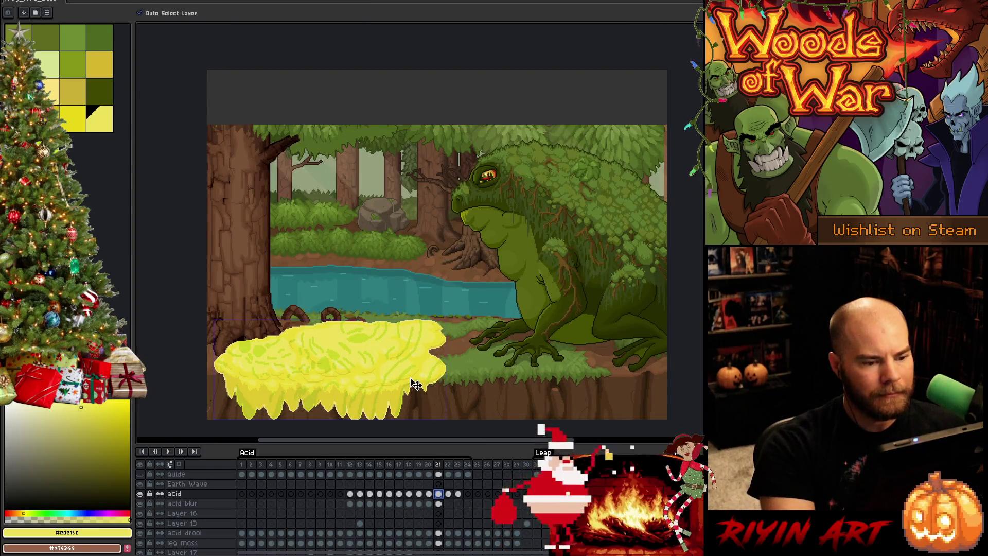
pyautogui.press('i')
pyautogui.scroll(2, 416, 385)
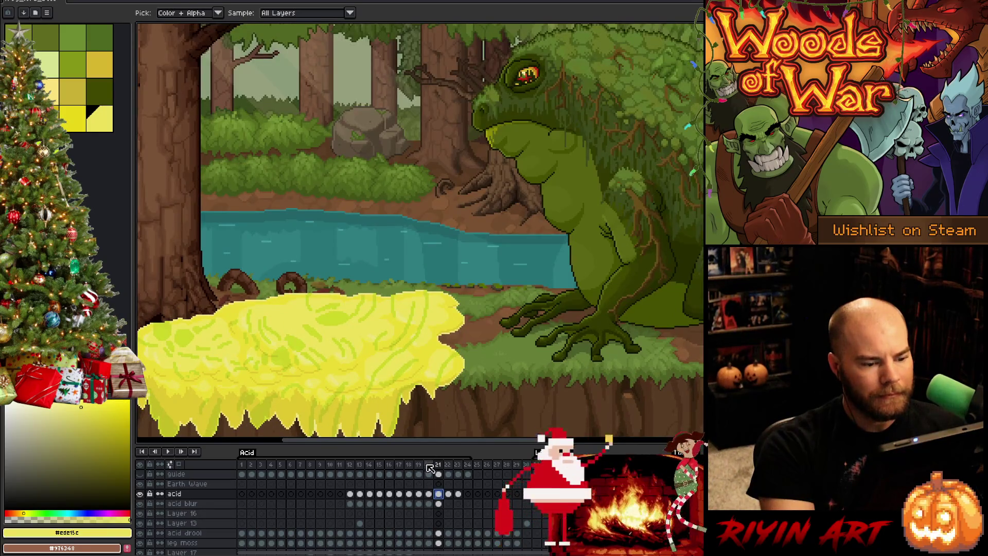
pyautogui.click(449, 493)
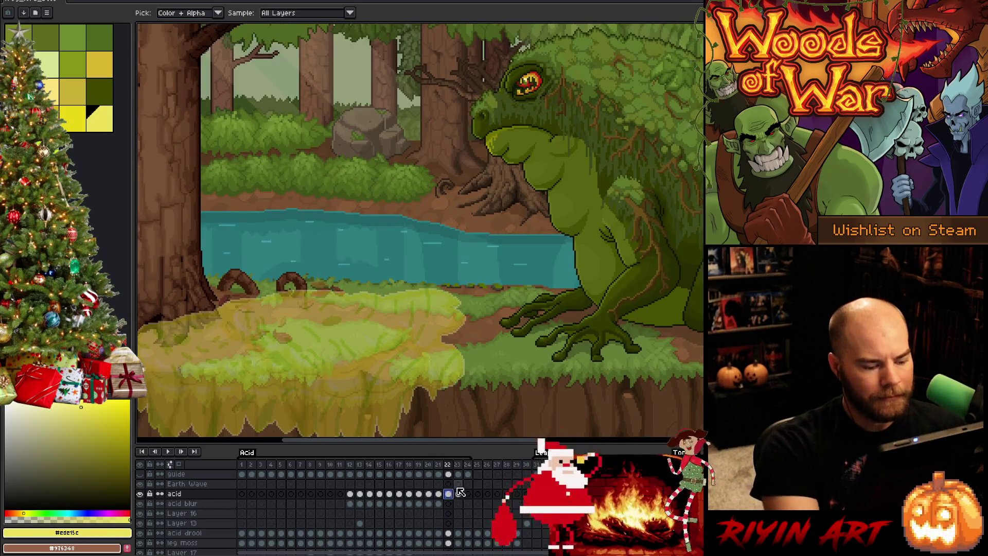
pyautogui.press('w')
pyautogui.click(509, 368)
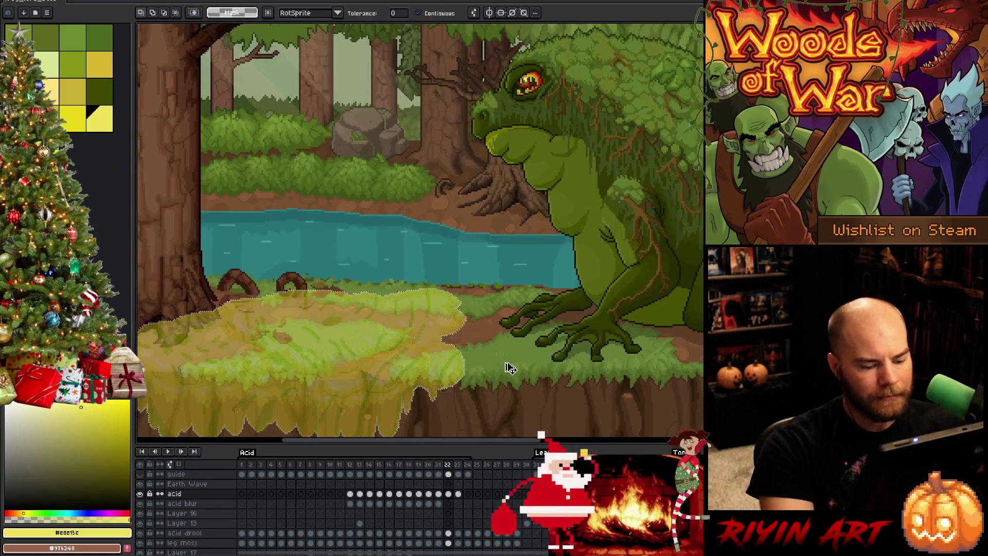
pyautogui.click(449, 503)
pyautogui.press('f')
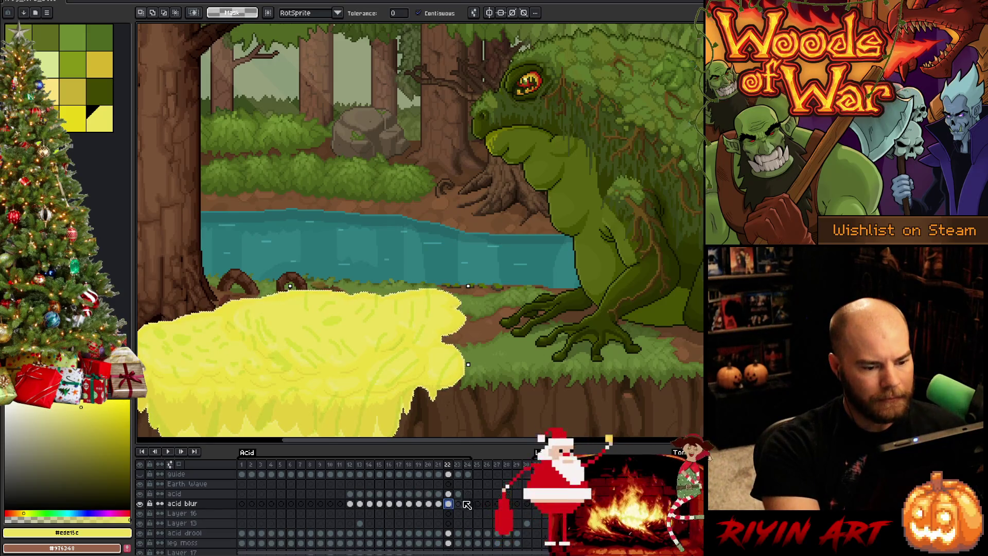
# Step: Check frame 23, recentre the puddle, and select acid blur frames 12 through 23
pyautogui.click(460, 503)
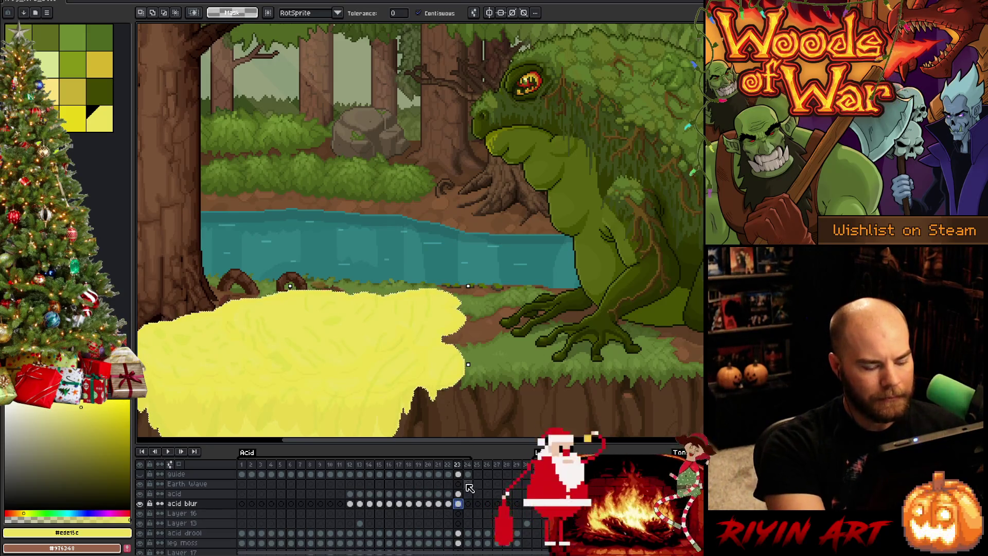
pyautogui.moveTo(393, 337); pyautogui.dragTo(493, 254)
pyautogui.click(439, 504)
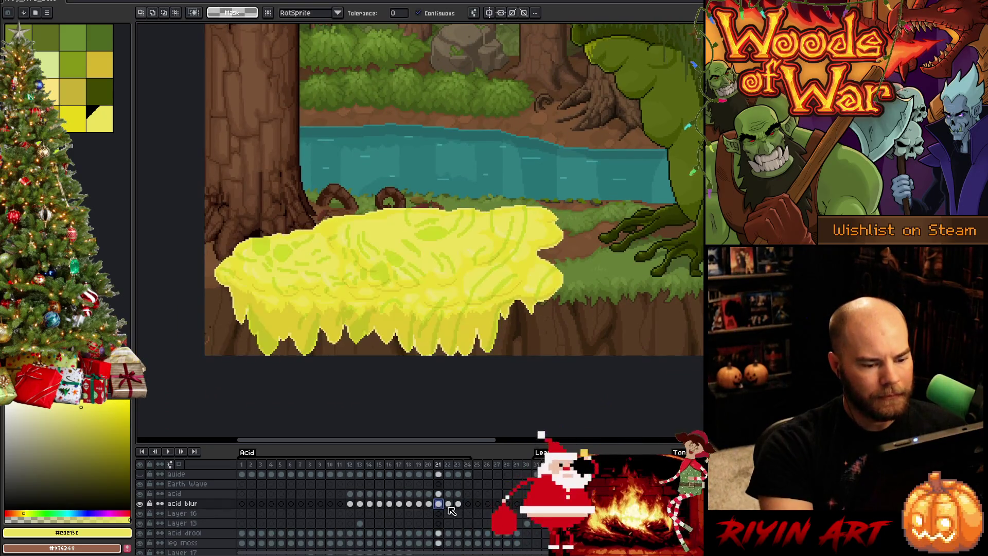
pyautogui.moveTo(465, 509); pyautogui.dragTo(350, 504)
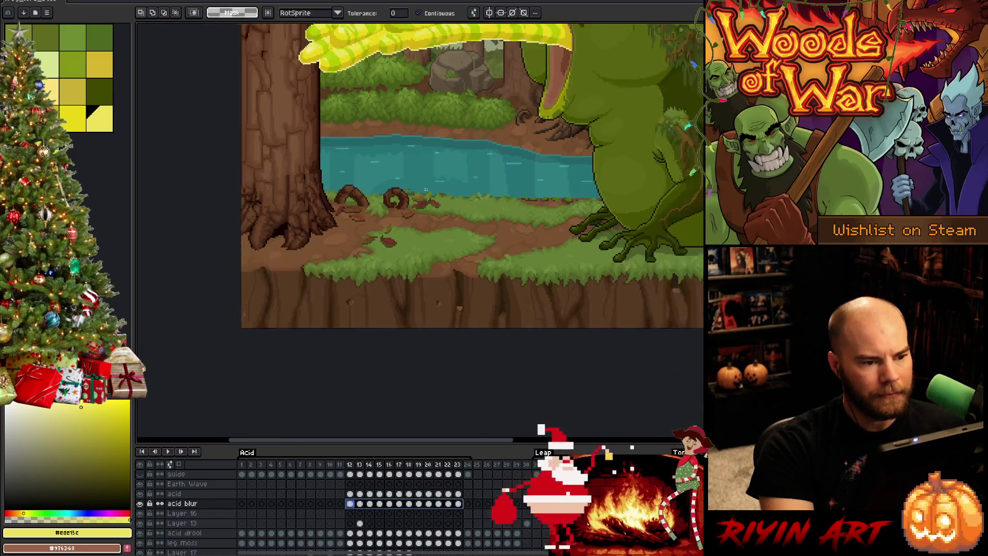
pyautogui.press('b')
pyautogui.scroll(2, 448, 231)
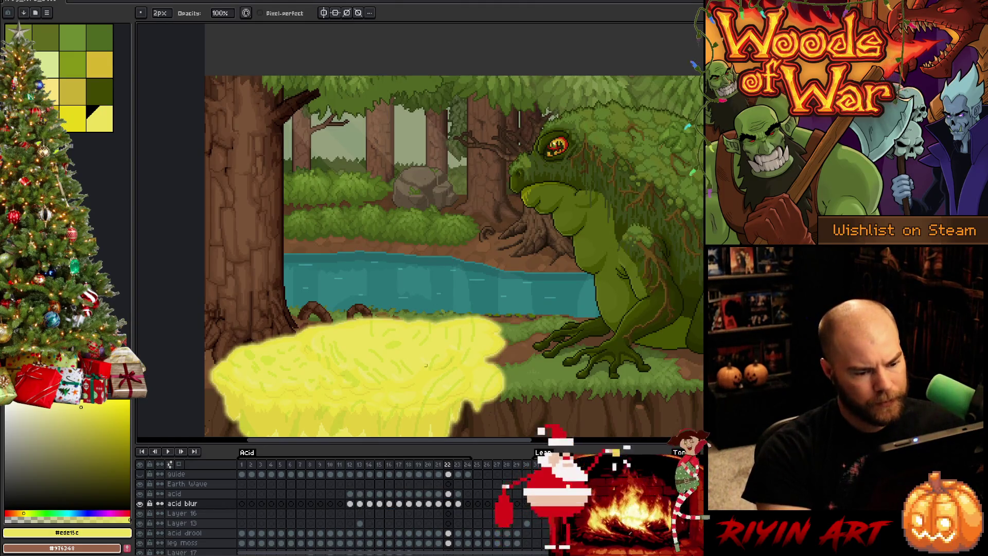
pyautogui.press('Right')
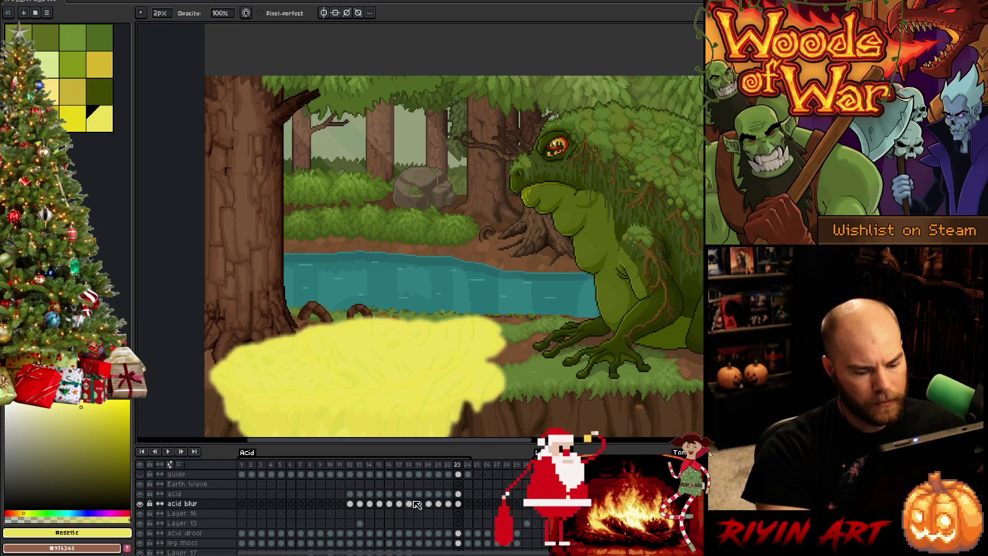
pyautogui.press('Return')
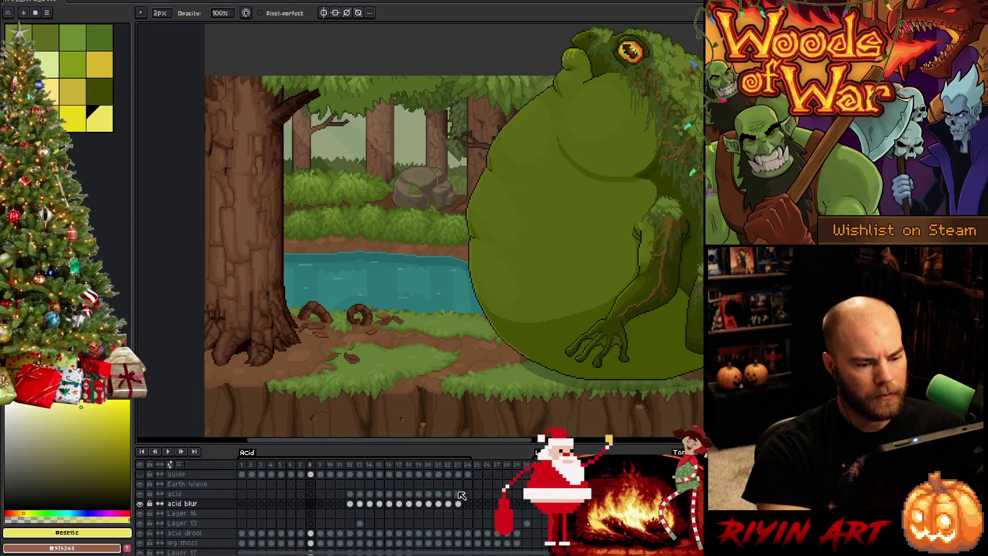
pyautogui.click(471, 465)
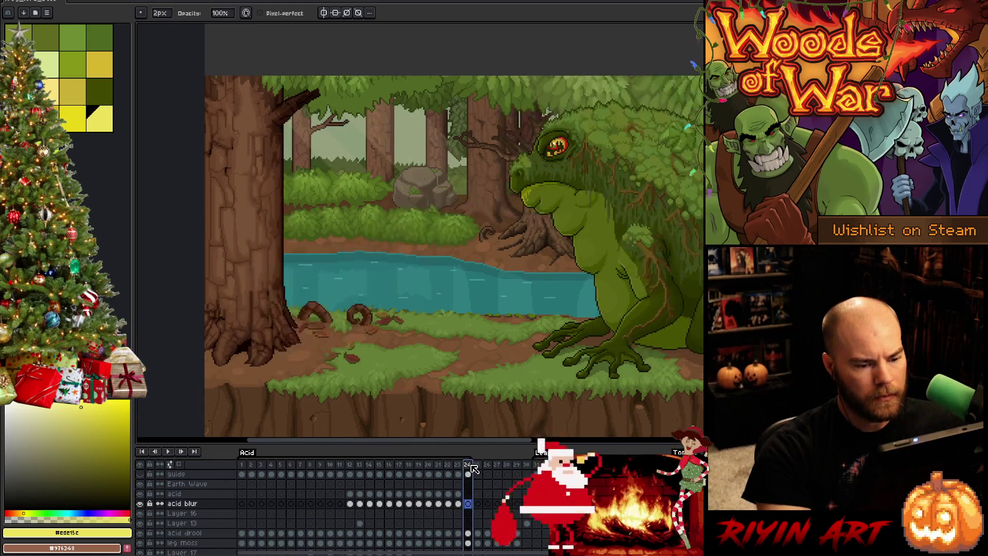
pyautogui.click(473, 464)
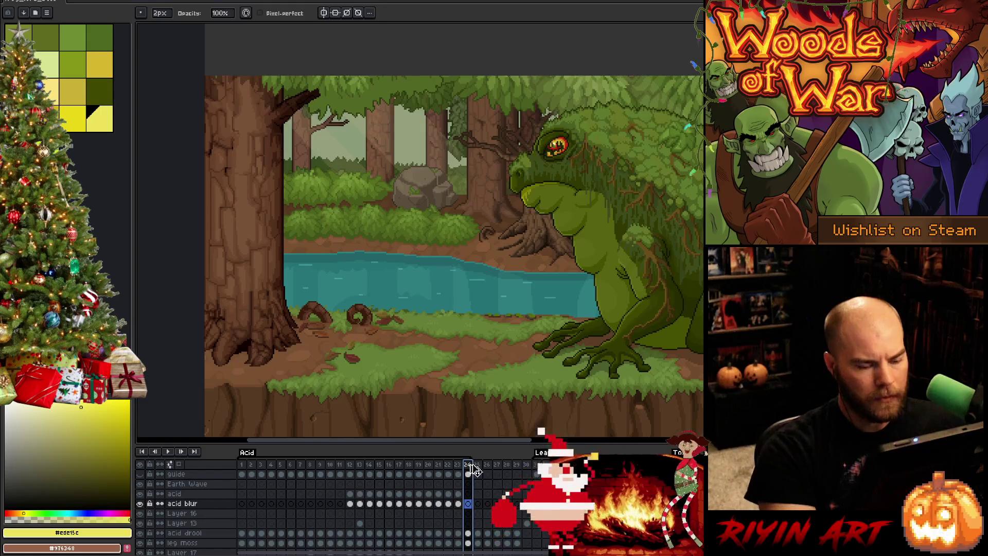
pyautogui.click(459, 504)
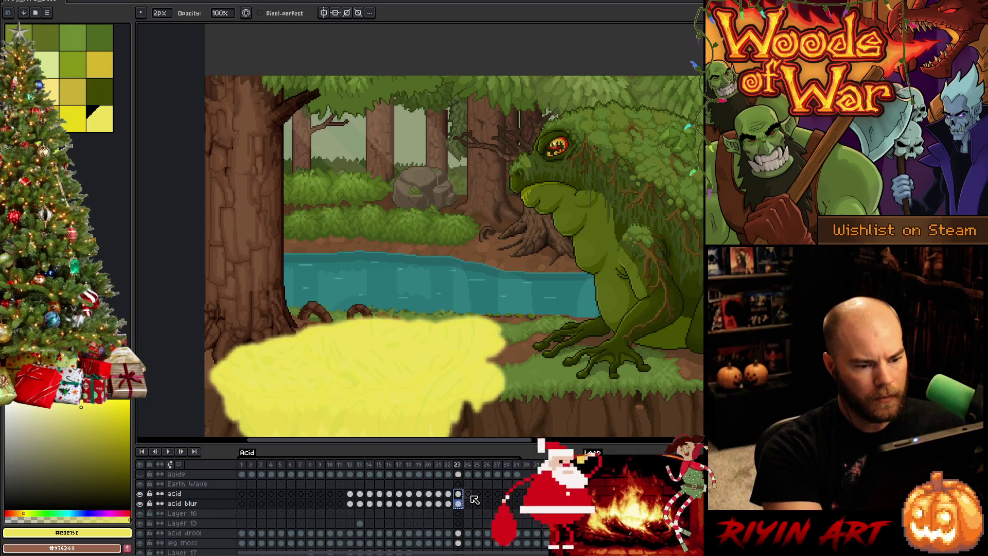
pyautogui.click(460, 505)
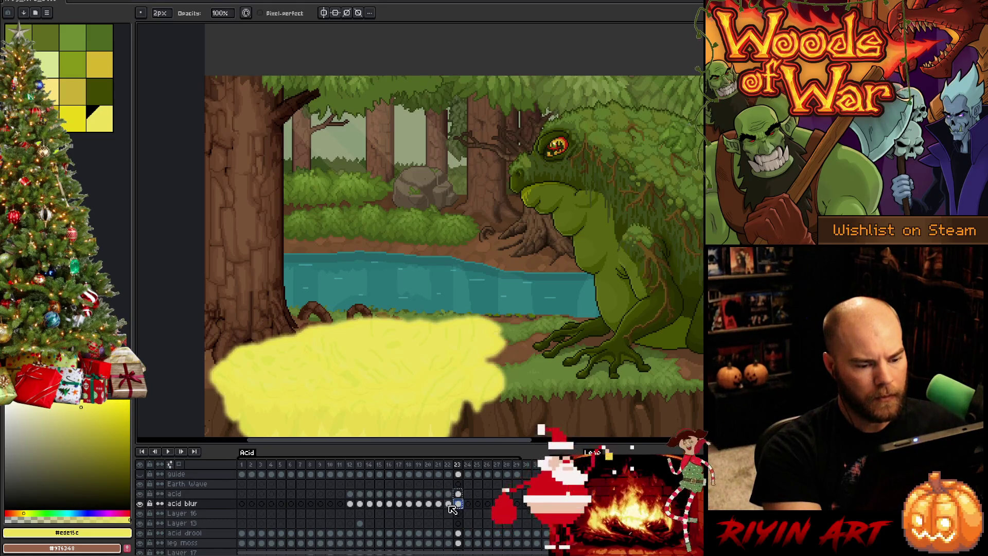
pyautogui.click(448, 504)
pyautogui.click(459, 505)
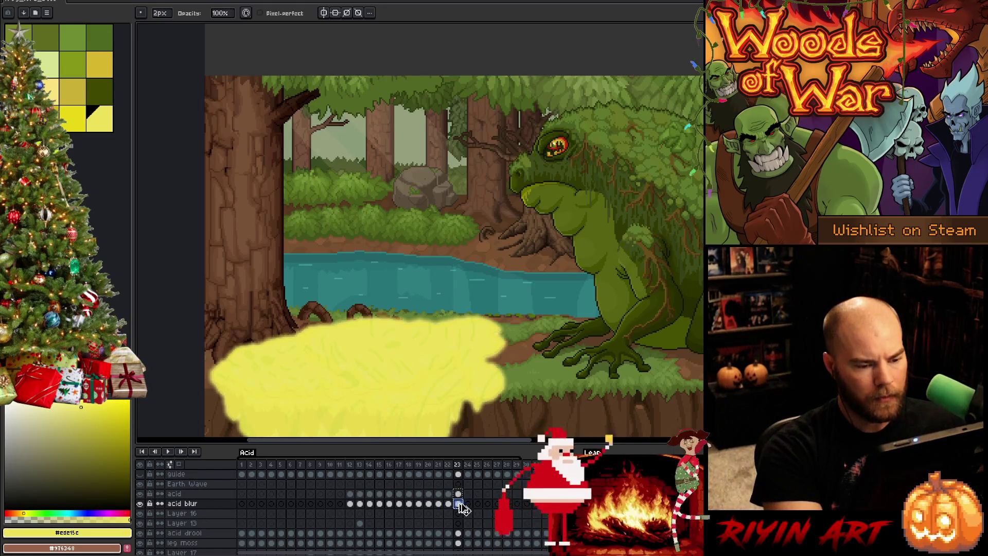
pyautogui.press('Right')
pyautogui.press('Right')
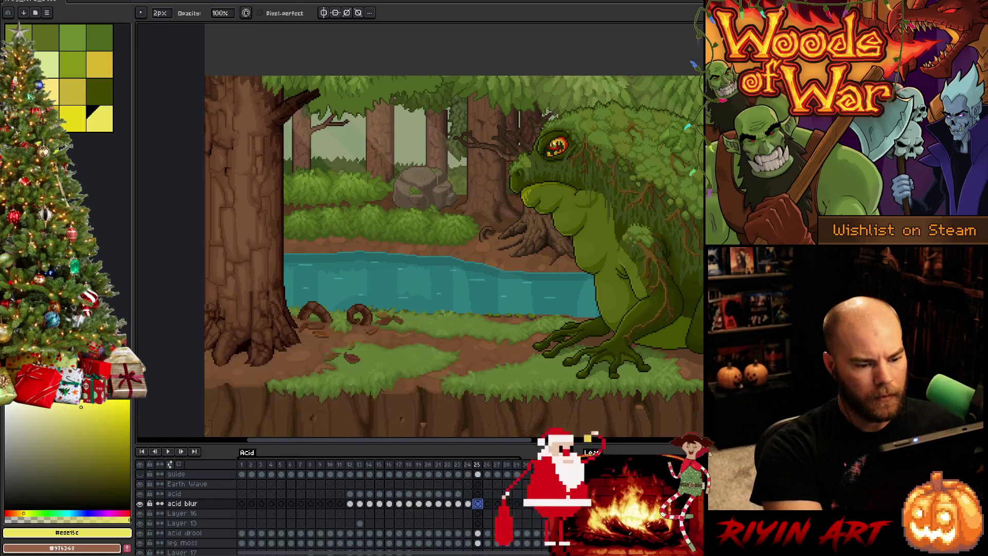
pyautogui.click(452, 506)
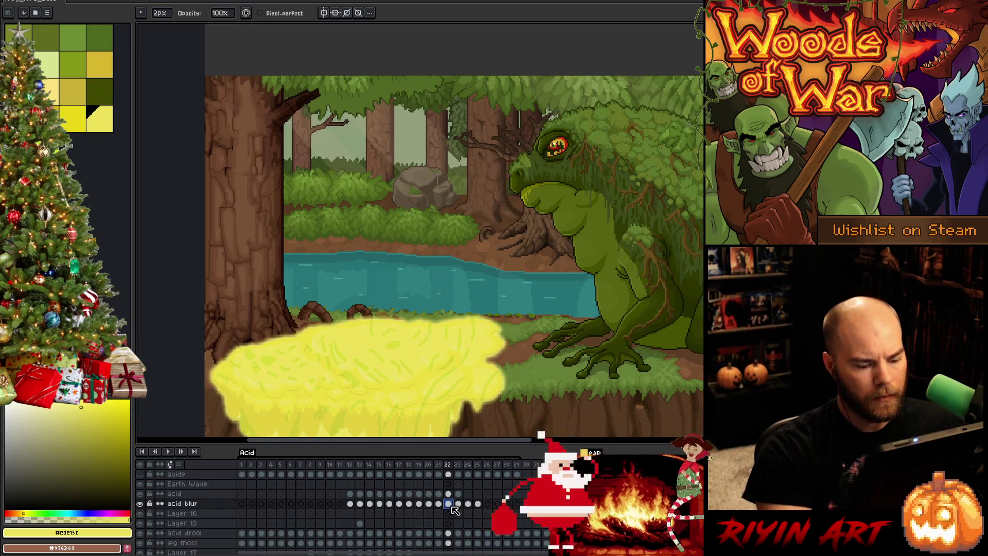
pyautogui.click(439, 506)
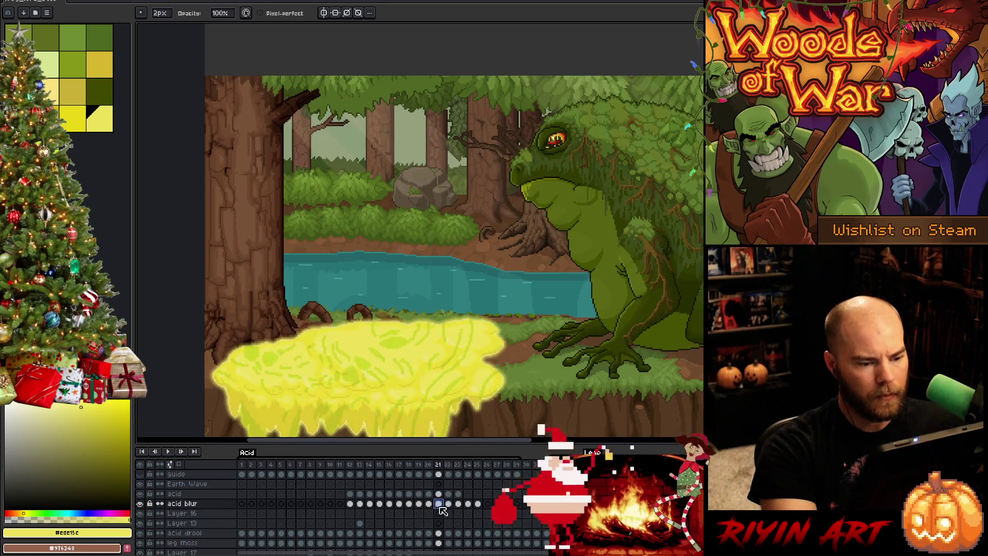
pyautogui.press('Left')
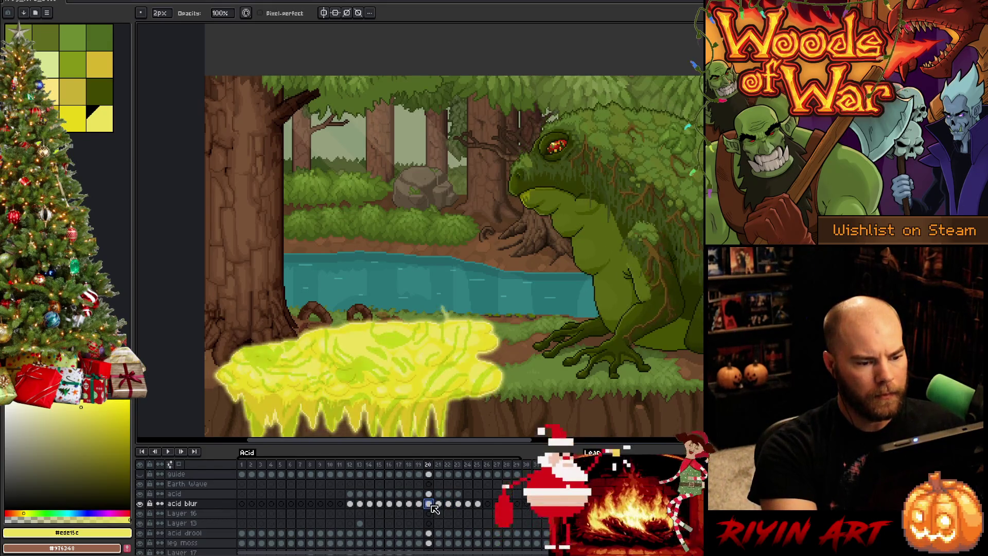
pyautogui.press('Right')
pyautogui.hotkey('ctrl', 'u')
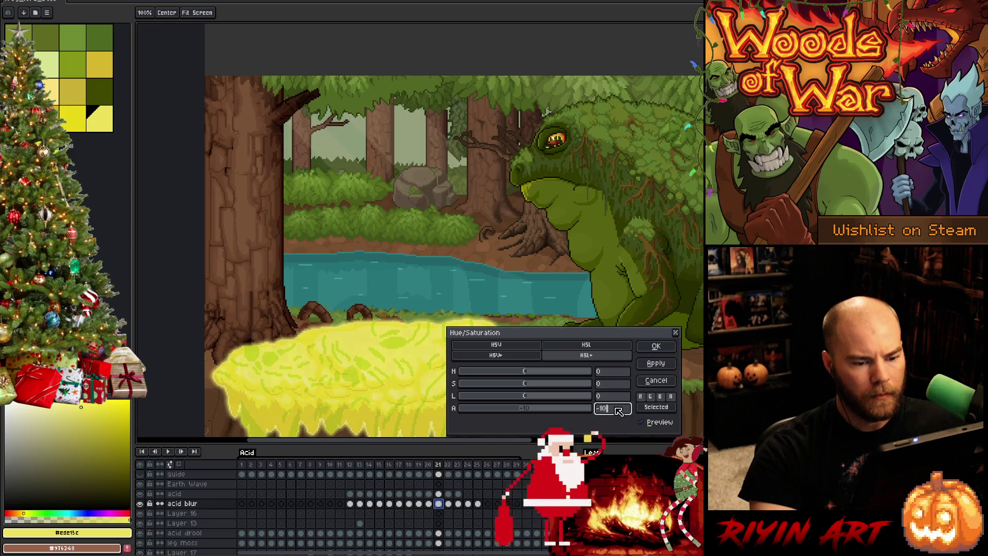
# Step: Apply the alpha reduction on frame 21, then lower alpha by 50 on frames 22 and 23
pyautogui.click(656, 345)
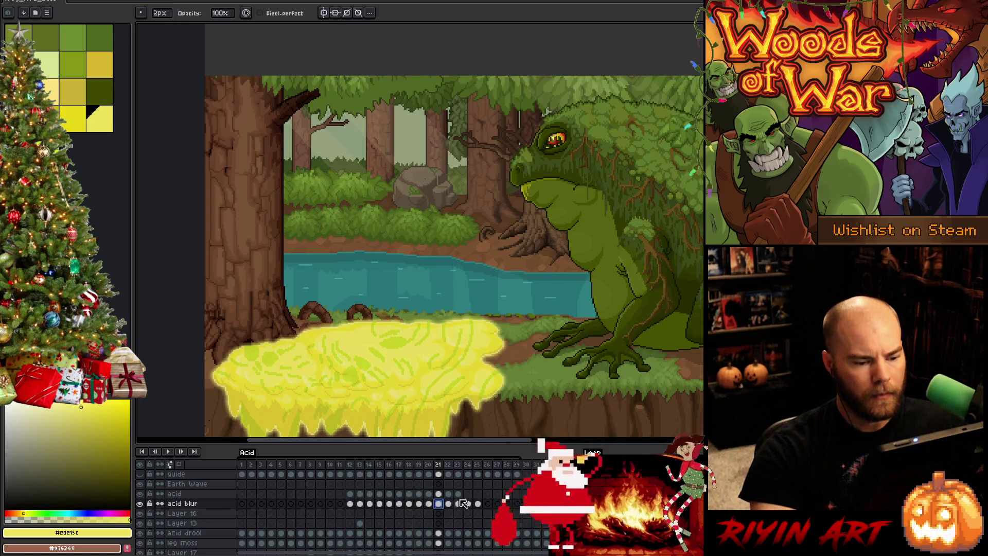
pyautogui.click(449, 504)
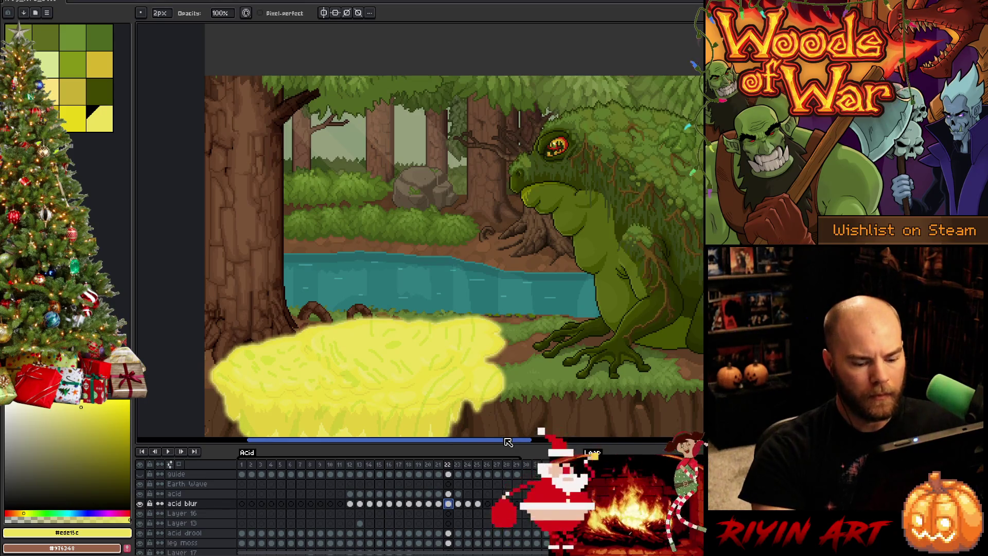
pyautogui.hotkey('ctrl', 'u')
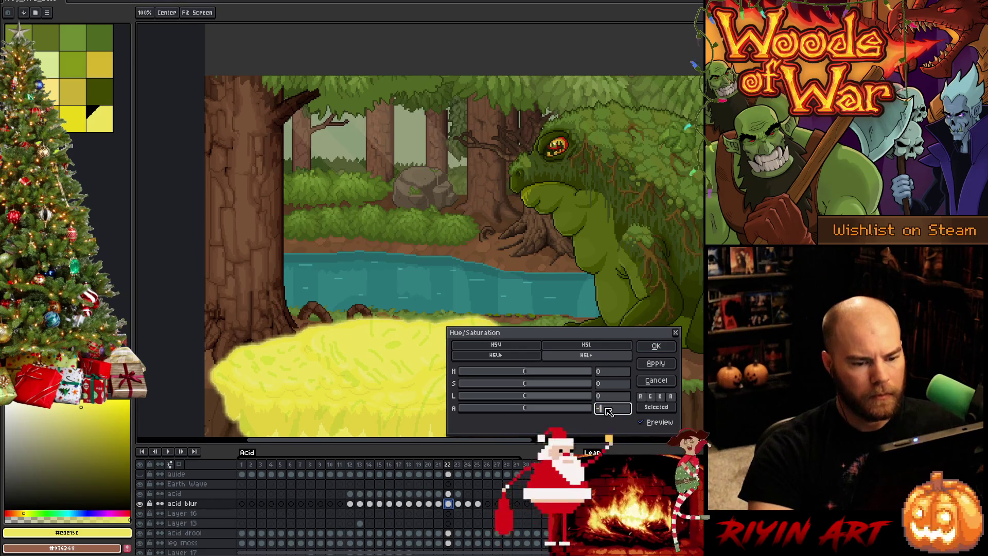
pyautogui.write('50')
pyautogui.click(655, 346)
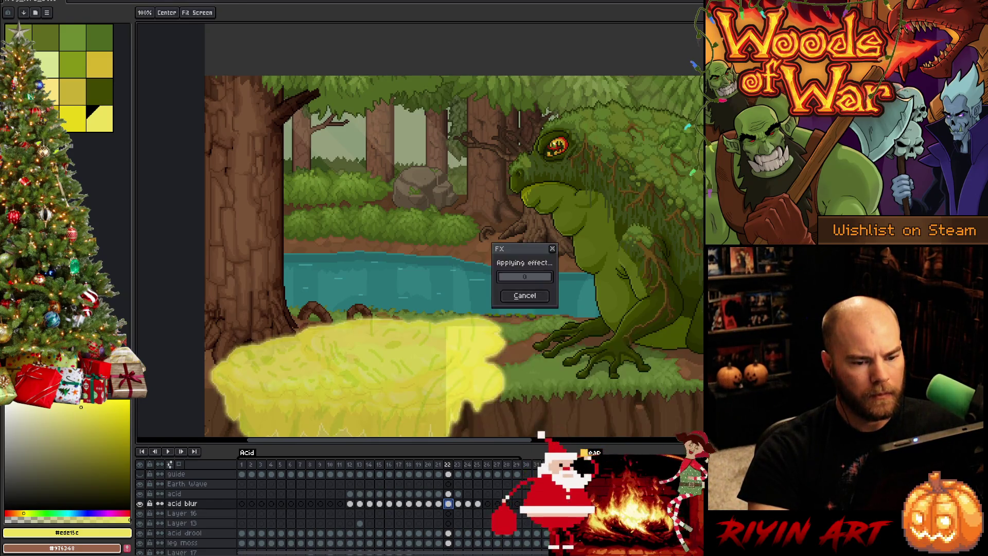
pyautogui.click(458, 503)
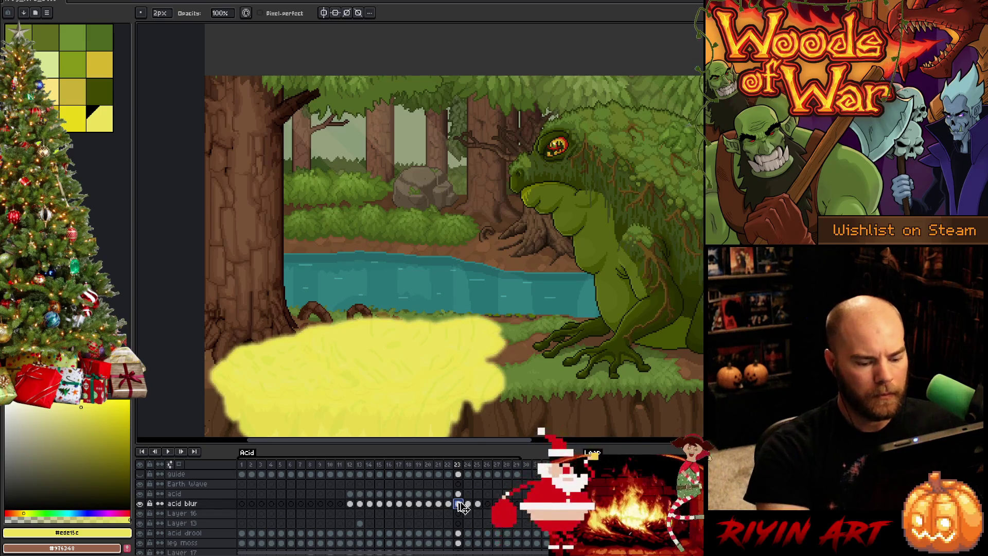
pyautogui.hotkey('ctrl', 'u')
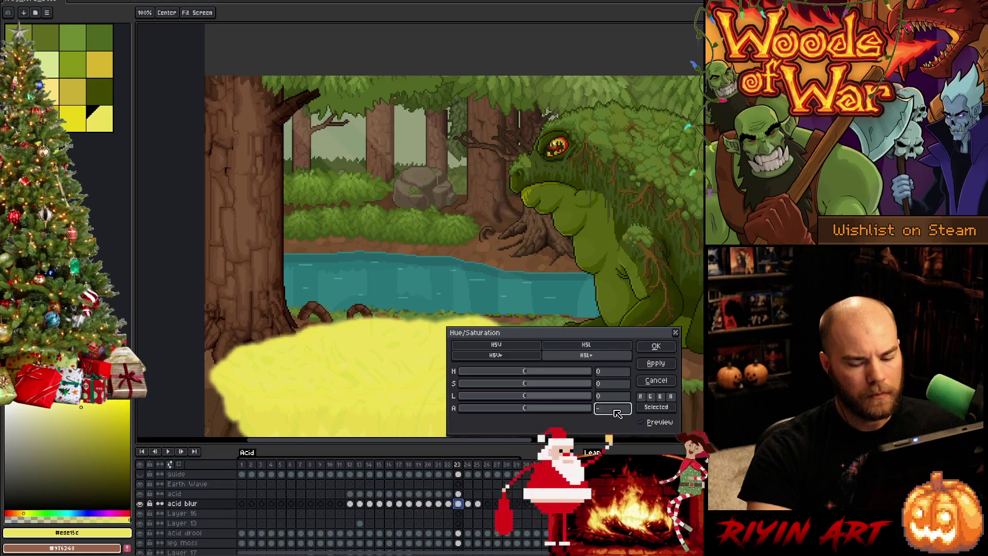
pyautogui.write('-')
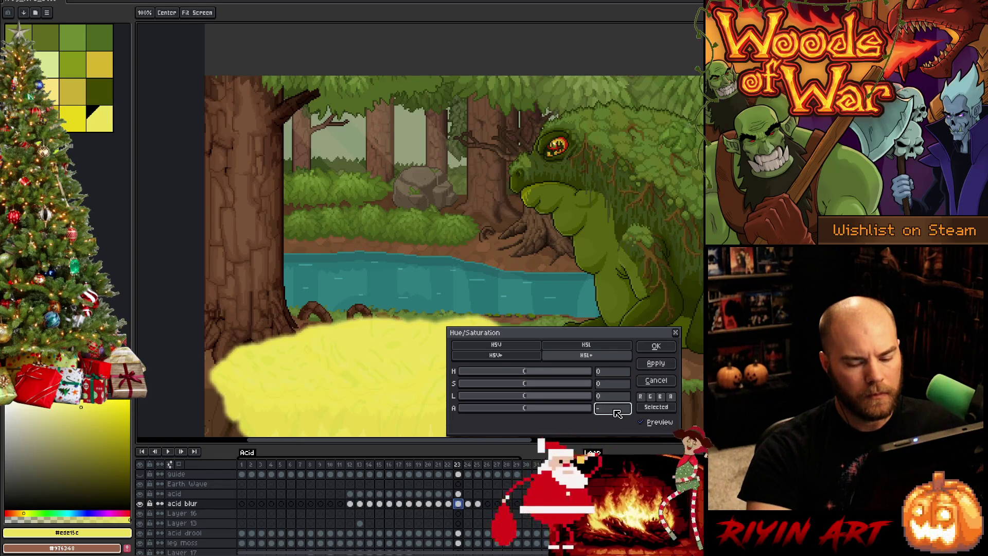
pyautogui.write('50')
pyautogui.click(654, 347)
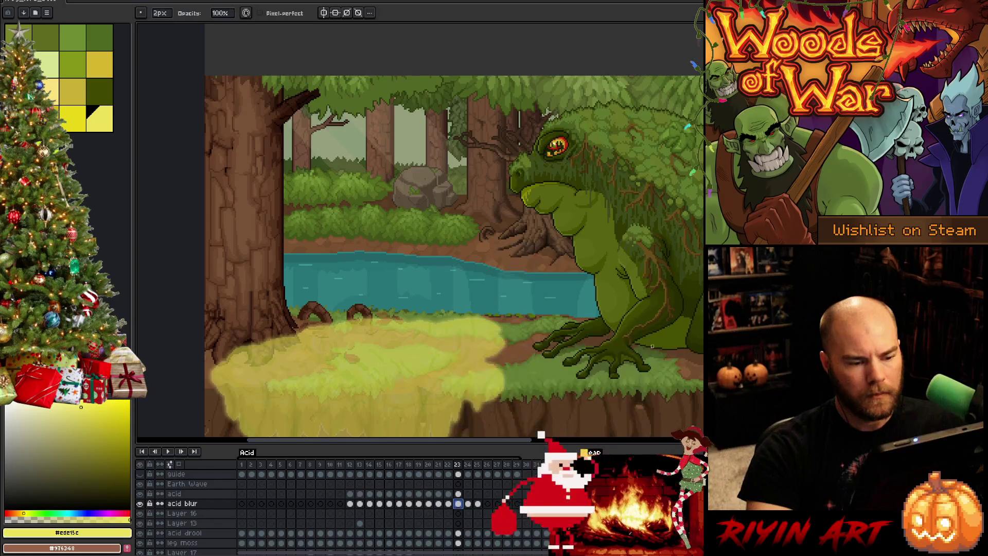
# Step: Fade frame 24's acid blur by -60 alpha and compare the result before and after
pyautogui.click(468, 504)
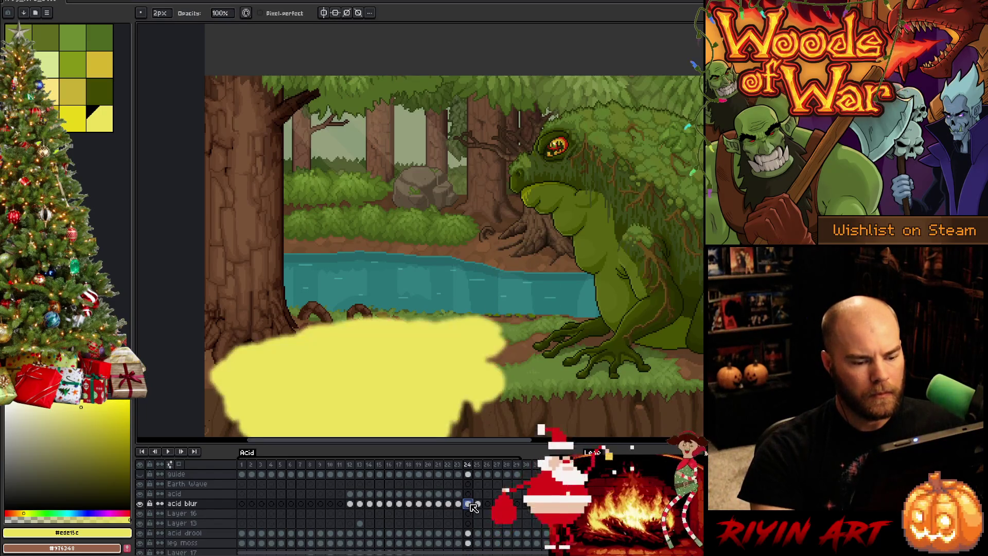
pyautogui.hotkey('ctrl', 'u')
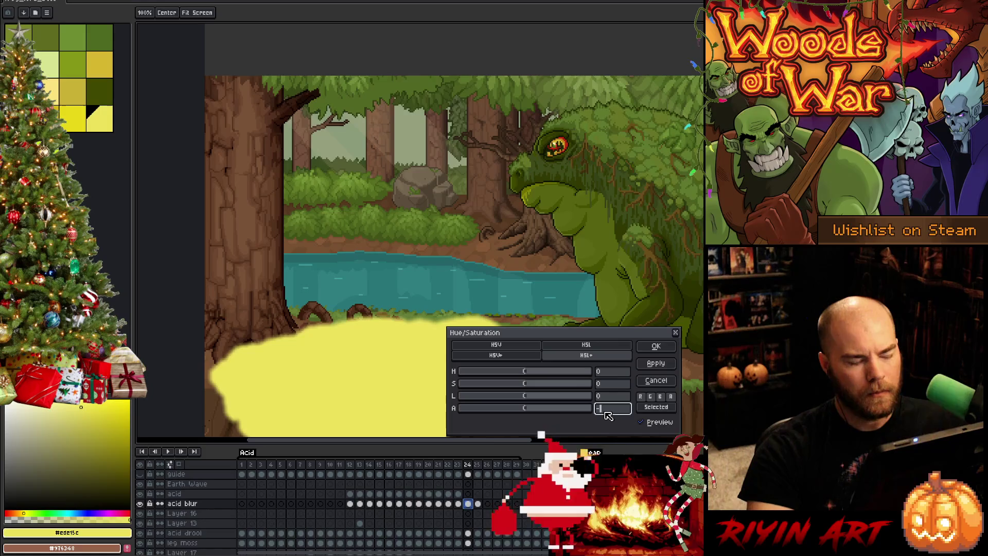
pyautogui.write('70')
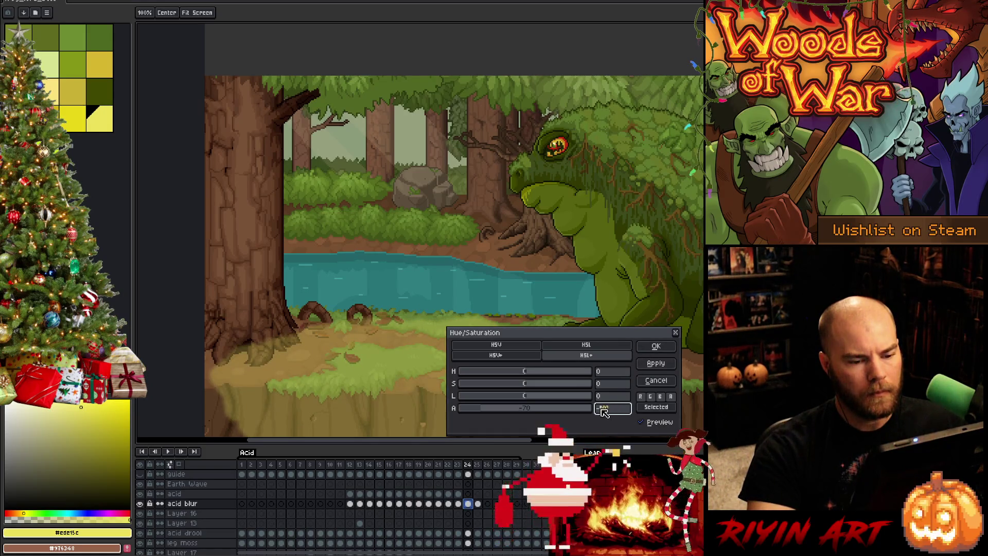
pyautogui.write('6')
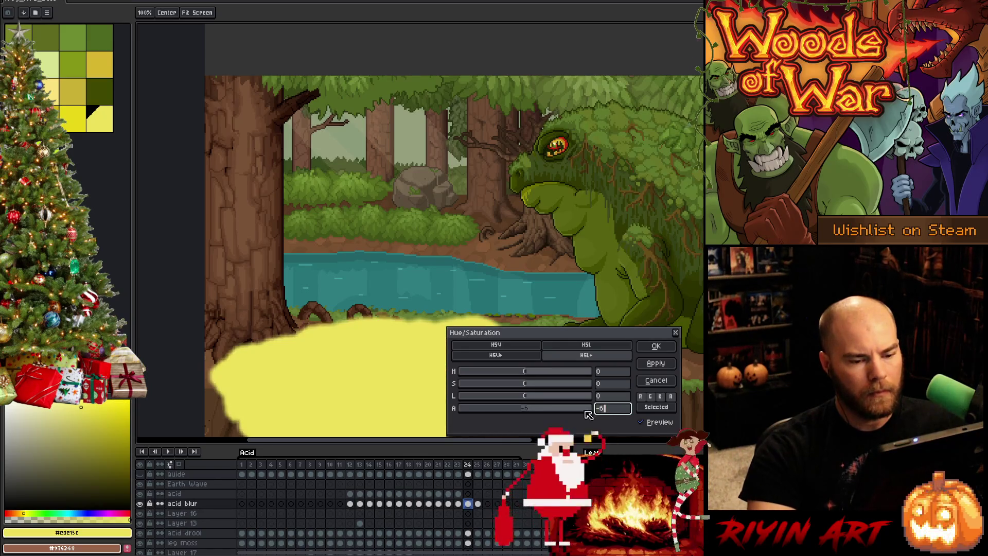
pyautogui.write('0')
pyautogui.click(655, 347)
pyautogui.hotkey('ctrl', 'z')
pyautogui.hotkey('ctrl', 'y')
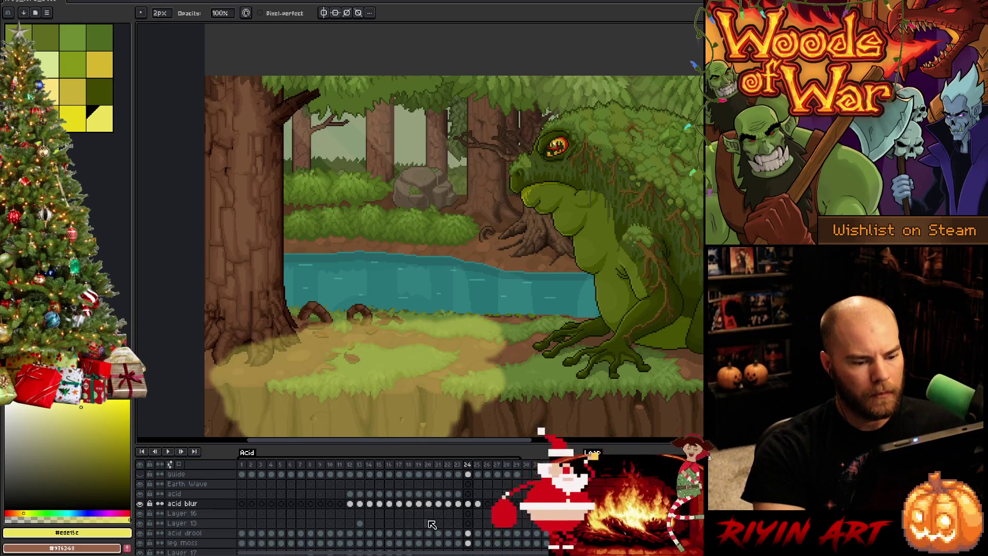
pyautogui.click(478, 504)
pyautogui.click(488, 504)
pyautogui.click(478, 505)
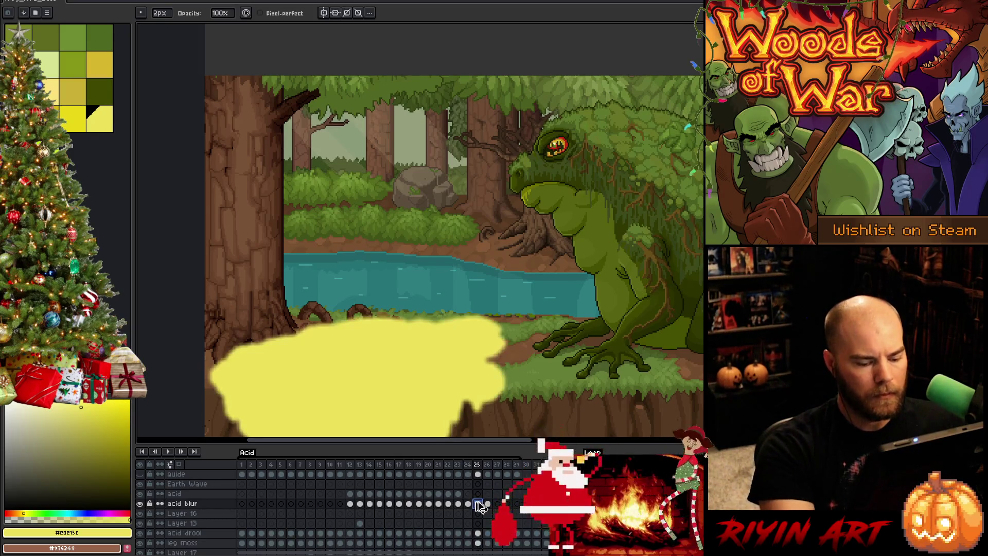
pyautogui.press('Left')
pyautogui.click(477, 504)
# Step: Fade the acid blur further on frames 25 and 26, with -80 alpha on frame 25
pyautogui.hotkey('ctrl', 'u')
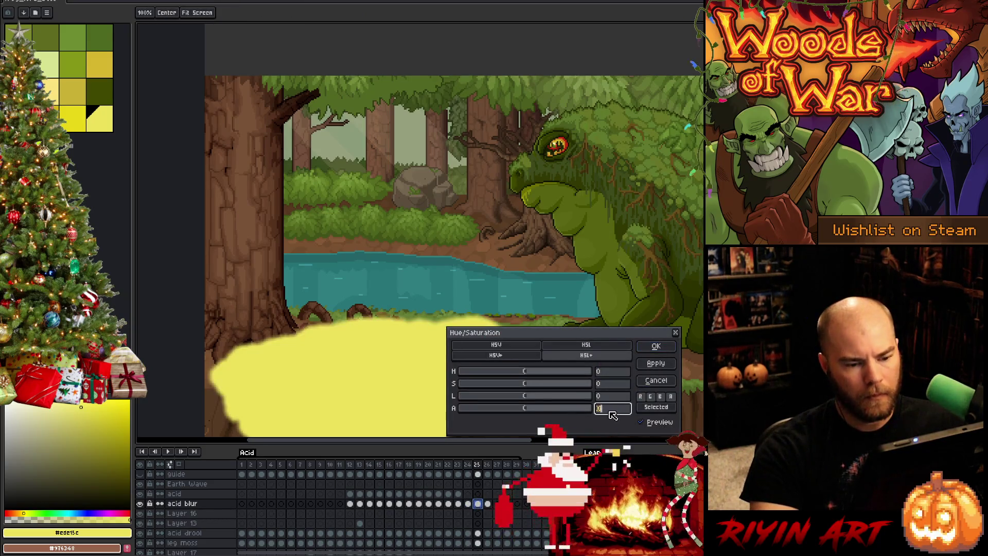
pyautogui.write('100')
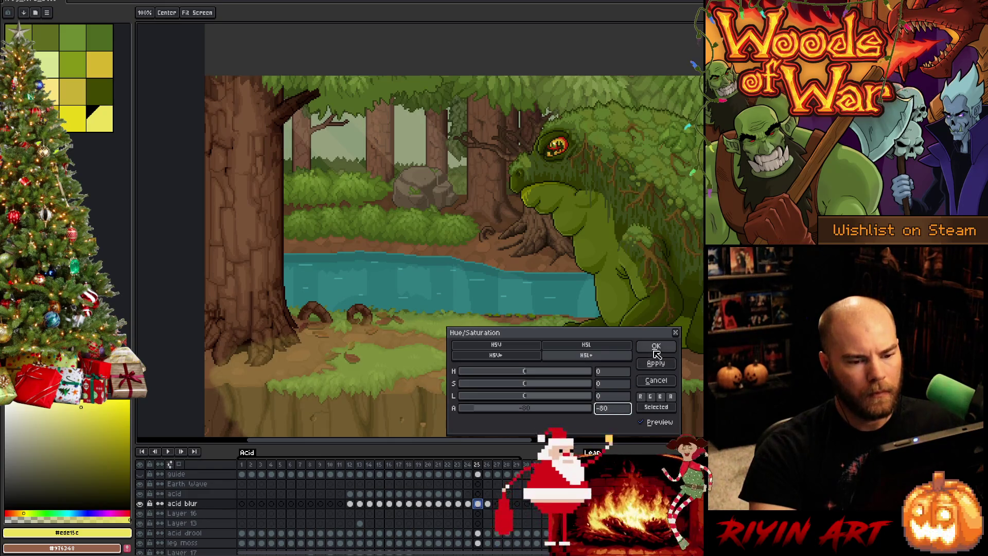
pyautogui.click(656, 346)
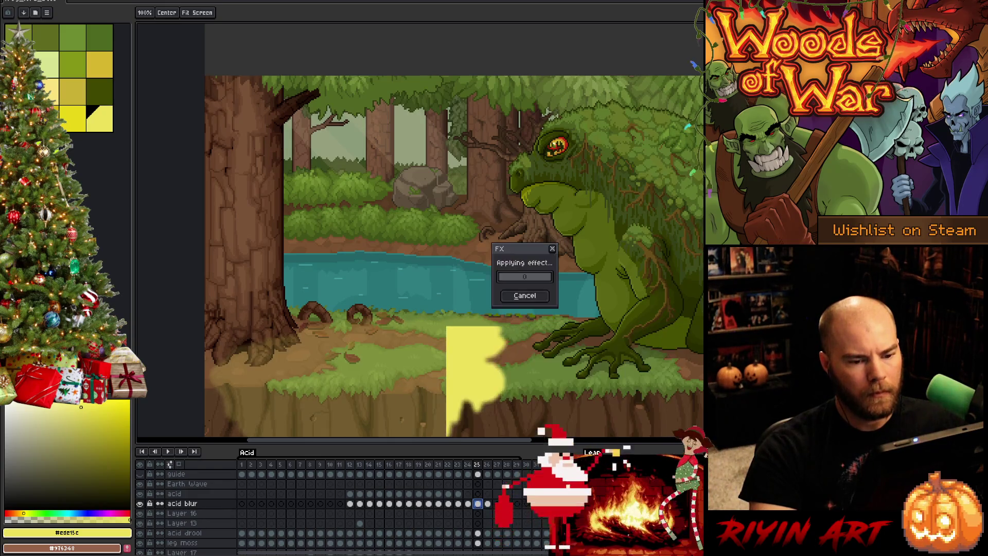
pyautogui.click(489, 505)
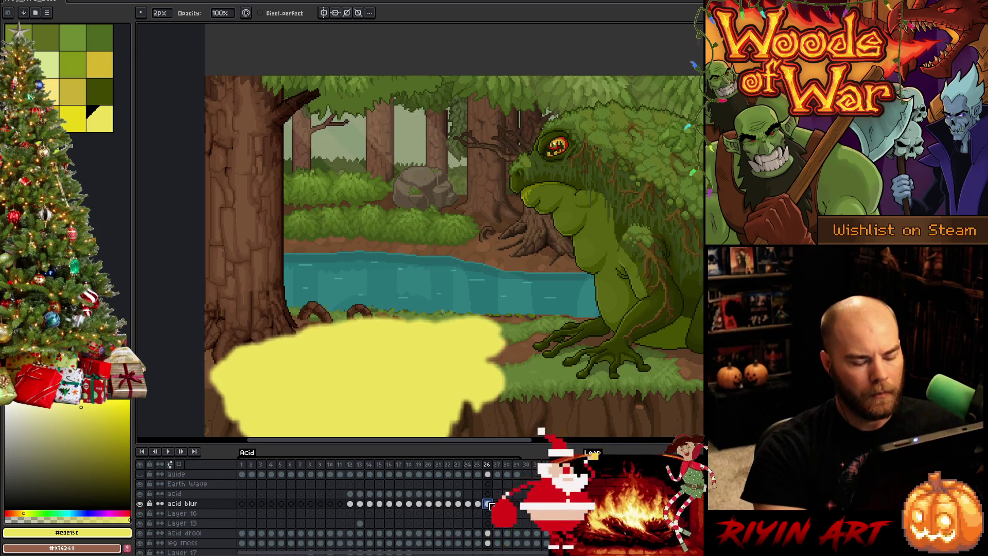
pyautogui.hotkey('ctrl', 'u')
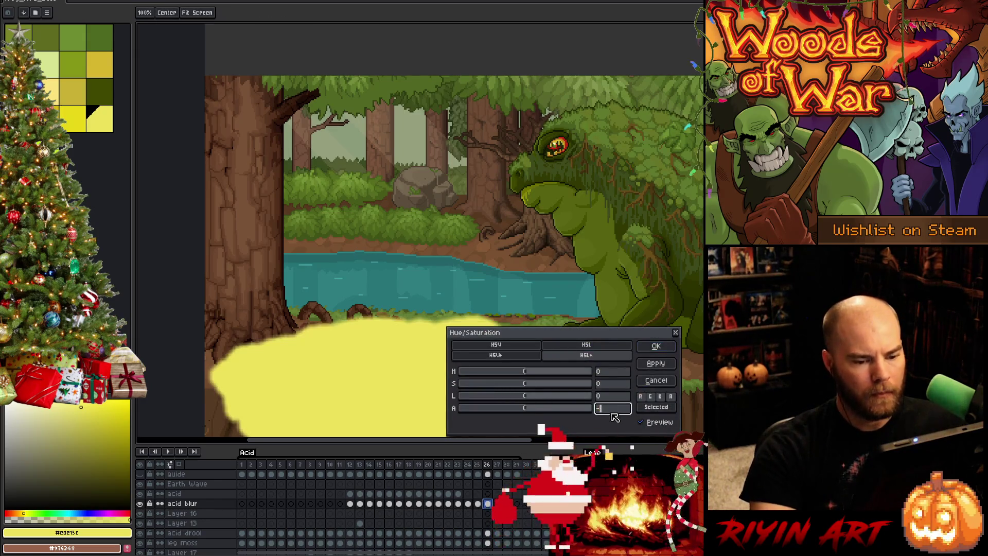
pyautogui.write('95')
pyautogui.click(649, 344)
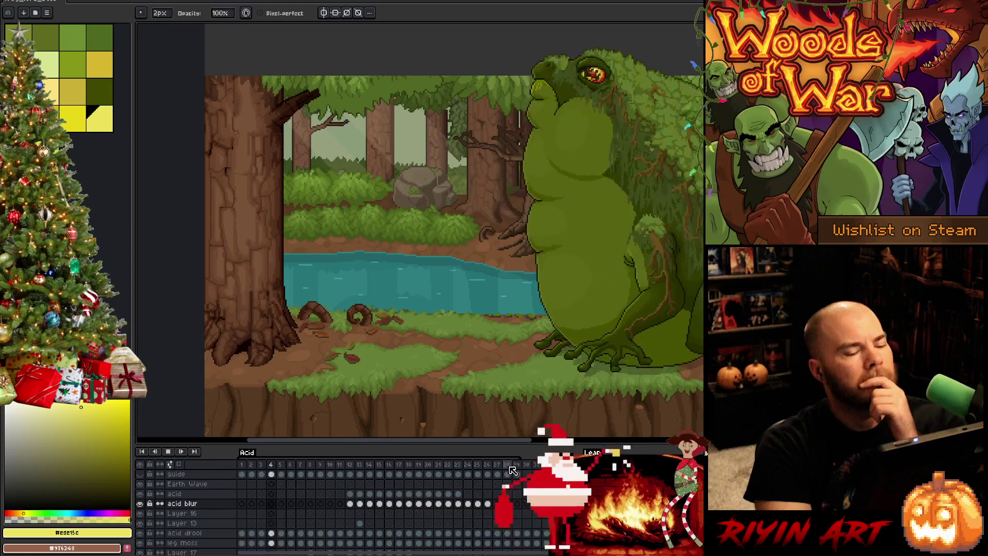
# Step: Reposition the scene view and save the frog boss .aseprite file with Ctrl+S
pyautogui.scroll(-1, 447, 349)
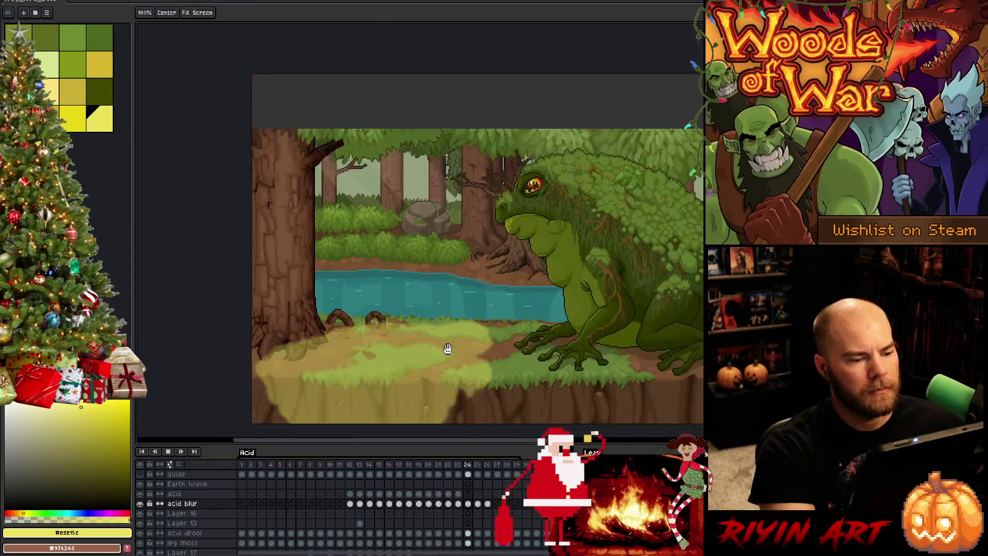
pyautogui.moveTo(447, 349); pyautogui.dragTo(370, 333)
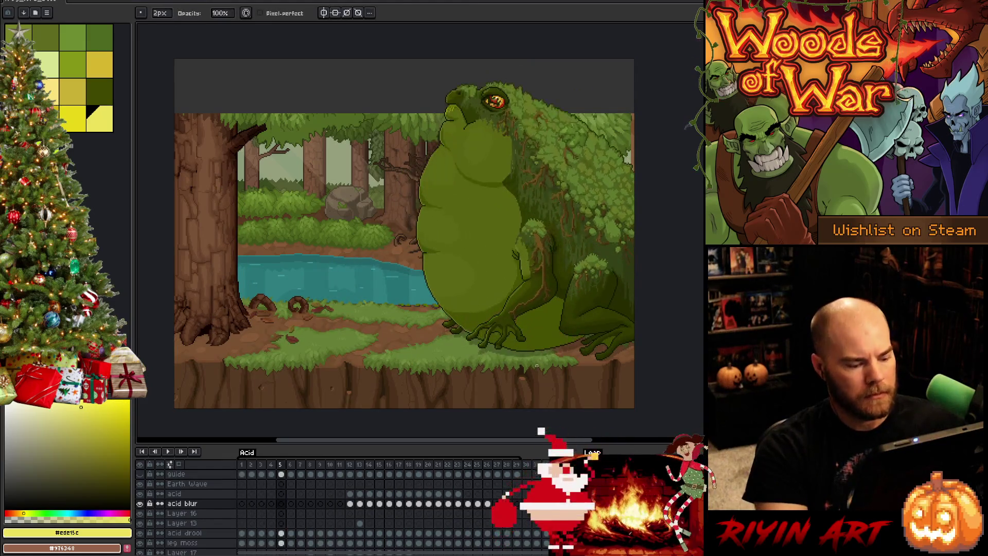
pyautogui.hotkey('ctrl', 's')
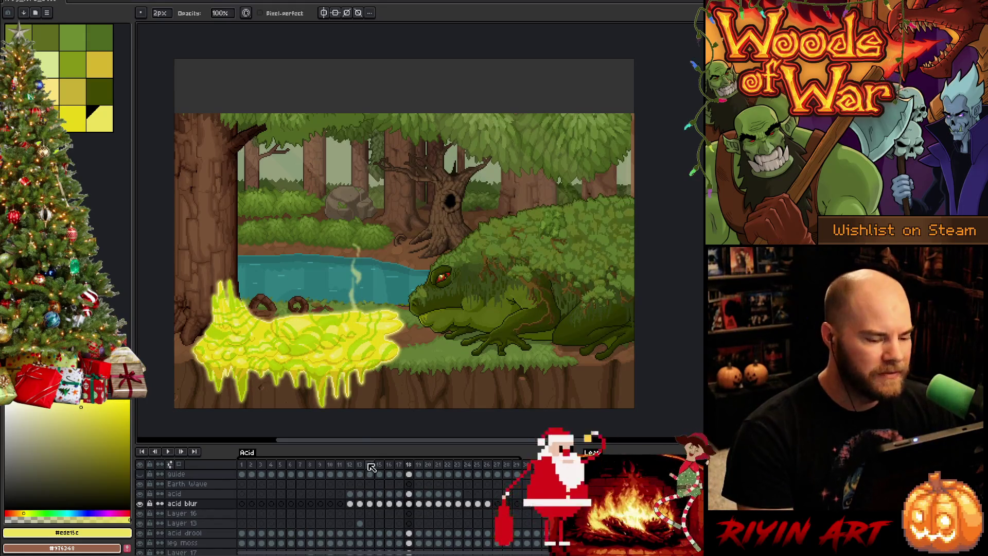
# Step: Select Layer 2 and hide its faint wispy acid trail
pyautogui.scroll(-4, 378, 502)
pyautogui.scroll(-3, 379, 503)
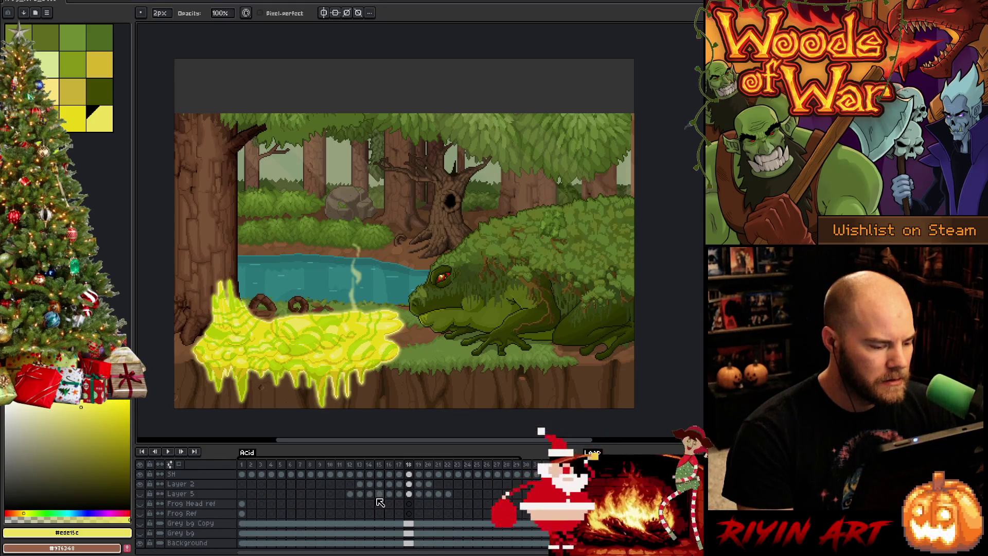
pyautogui.scroll(2, 380, 504)
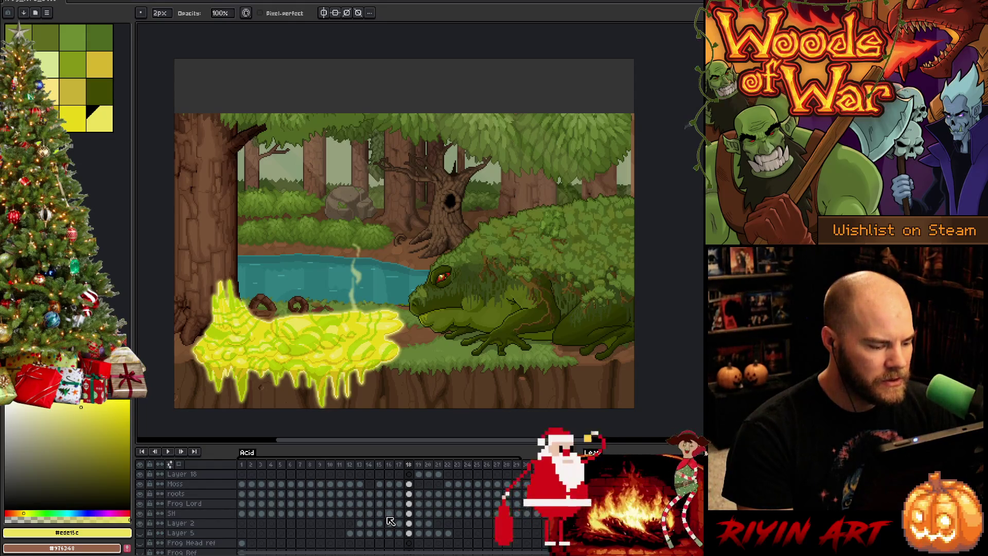
pyautogui.scroll(1, 391, 521)
pyautogui.press('v')
pyautogui.scroll(2, 359, 307)
pyautogui.click(368, 301)
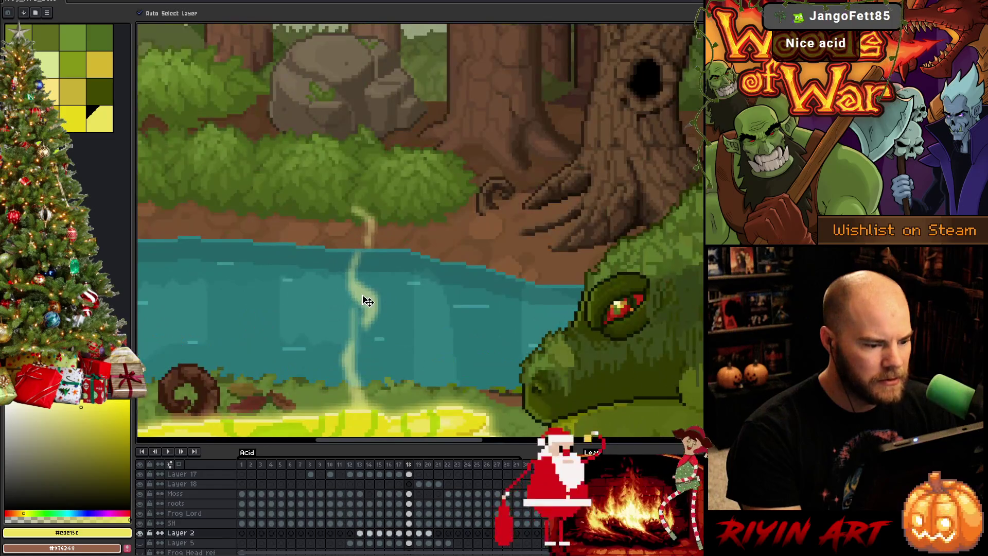
pyautogui.click(140, 534)
# Step: Bring the whole scene into view, save, and play the boss animation through
pyautogui.scroll(-3, 287, 370)
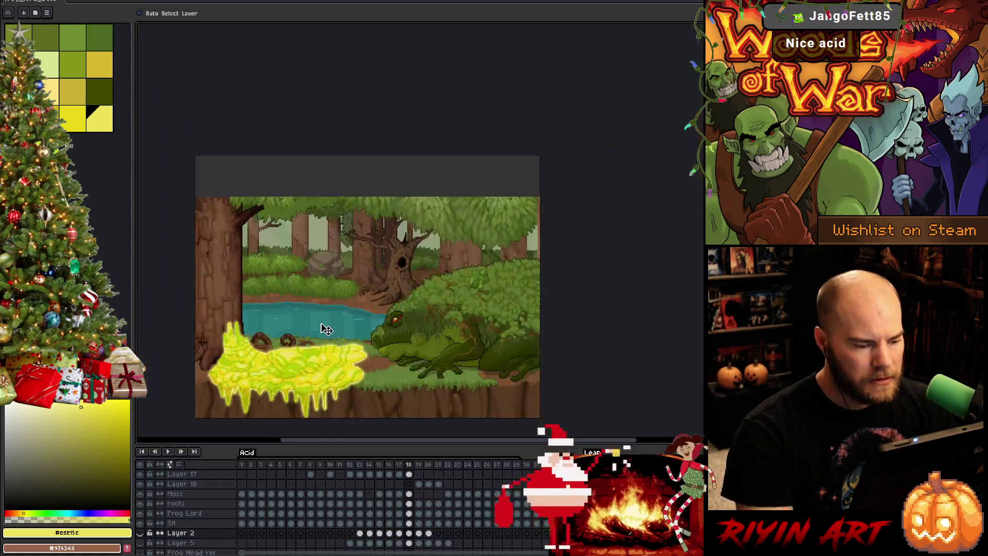
pyautogui.press('h')
pyautogui.moveTo(303, 357); pyautogui.dragTo(391, 320)
pyautogui.scroll(1, 390, 320)
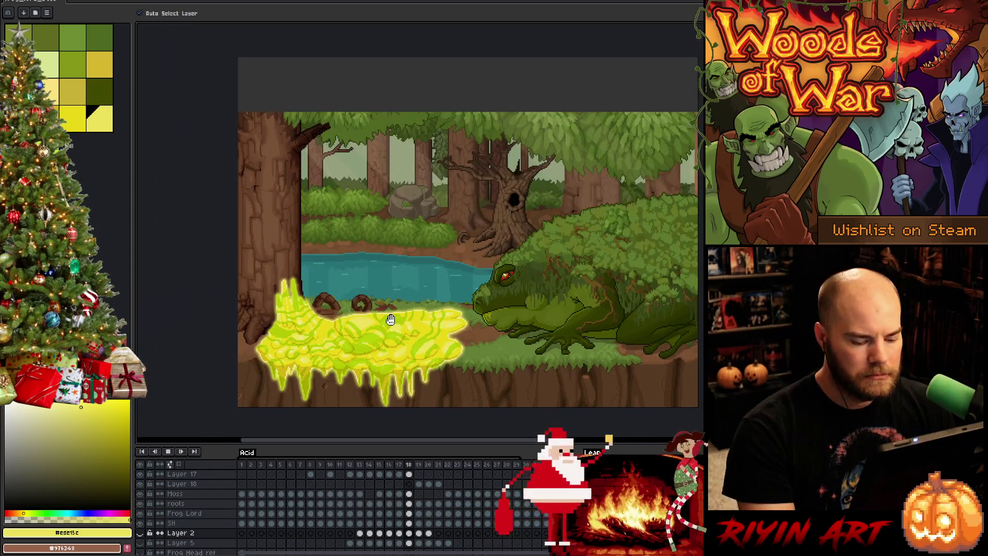
pyautogui.press('Return')
pyautogui.press('Return')
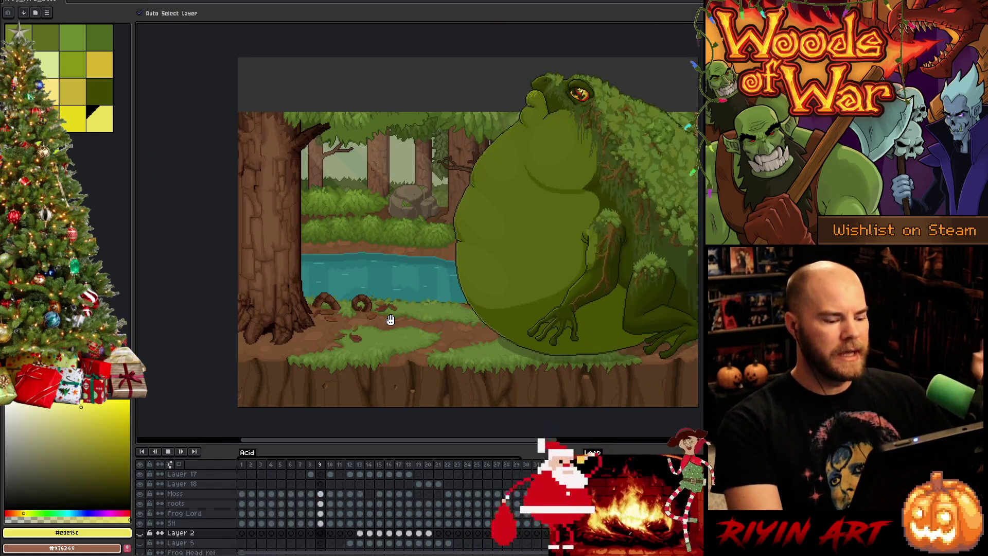
pyautogui.hotkey('ctrl', 's')
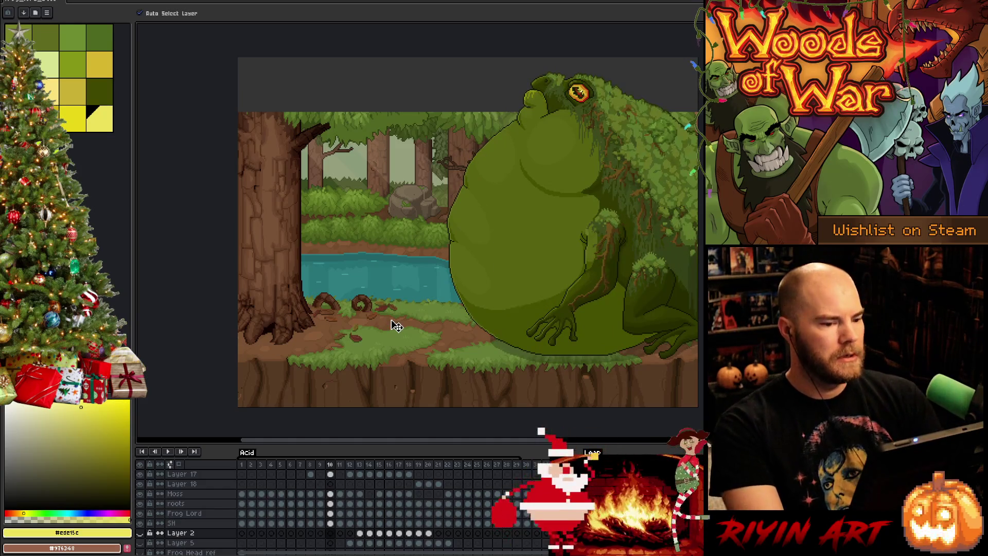
pyautogui.press('Return')
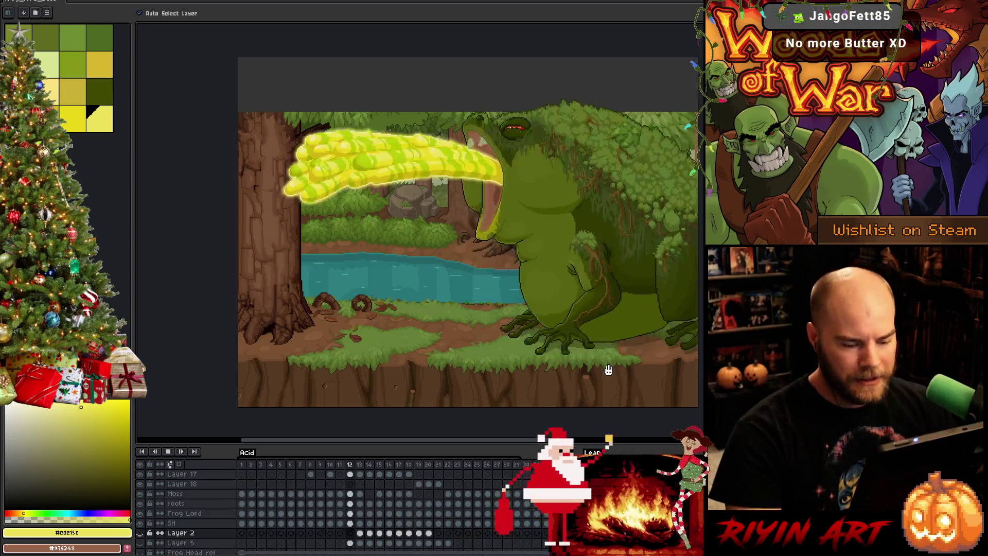
pyautogui.press('Return')
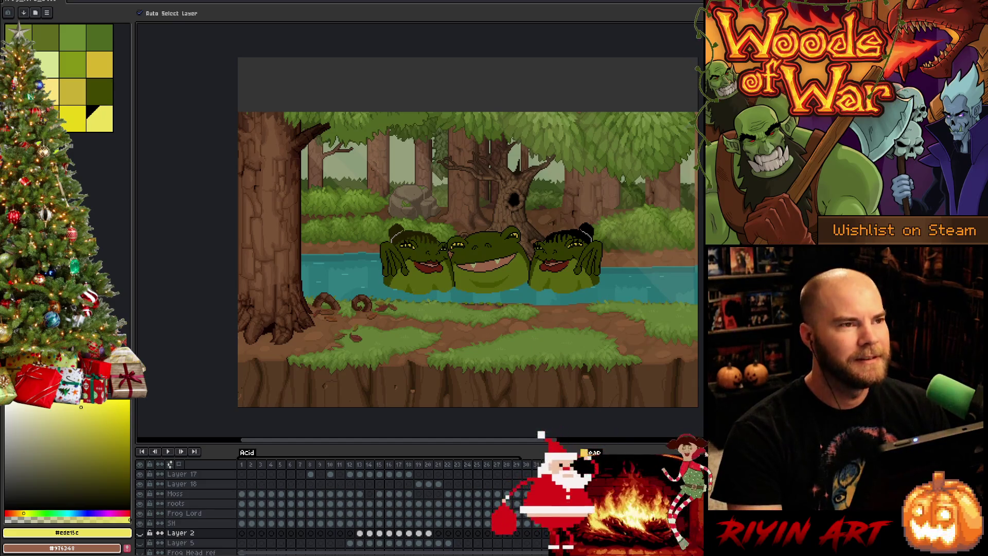
pyautogui.scroll(4, 579, 267)
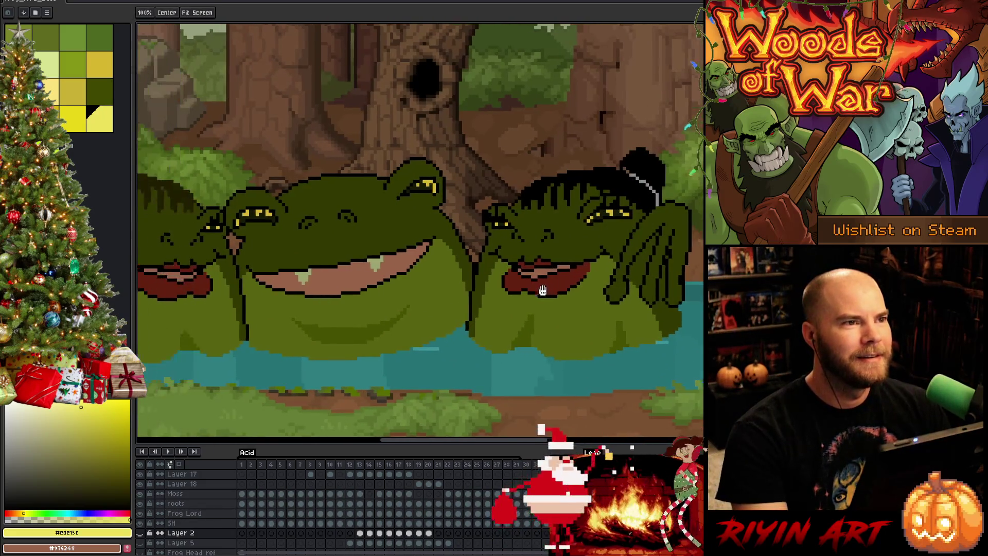
pyautogui.scroll(-2, 587, 290)
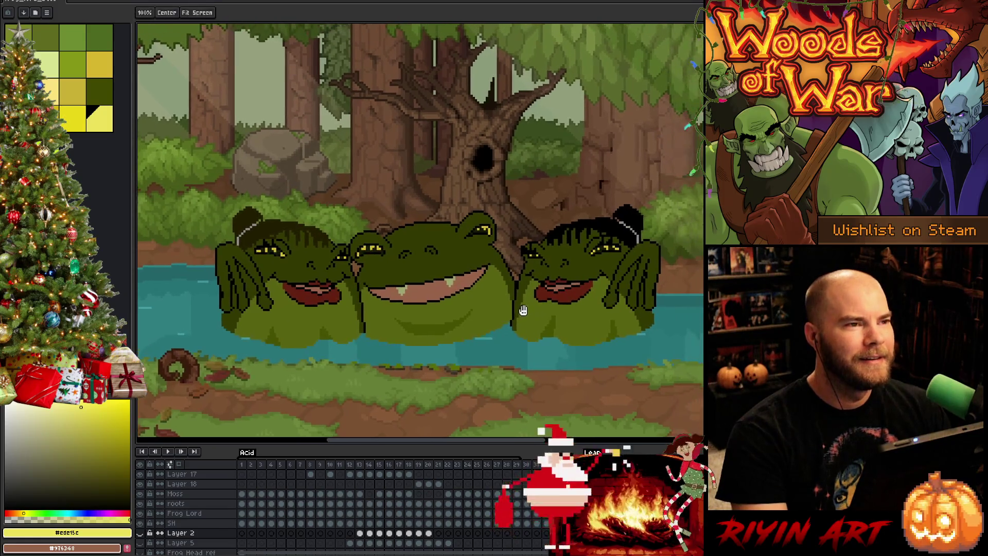
pyautogui.scroll(2, 528, 313)
pyautogui.scroll(-1, 526, 312)
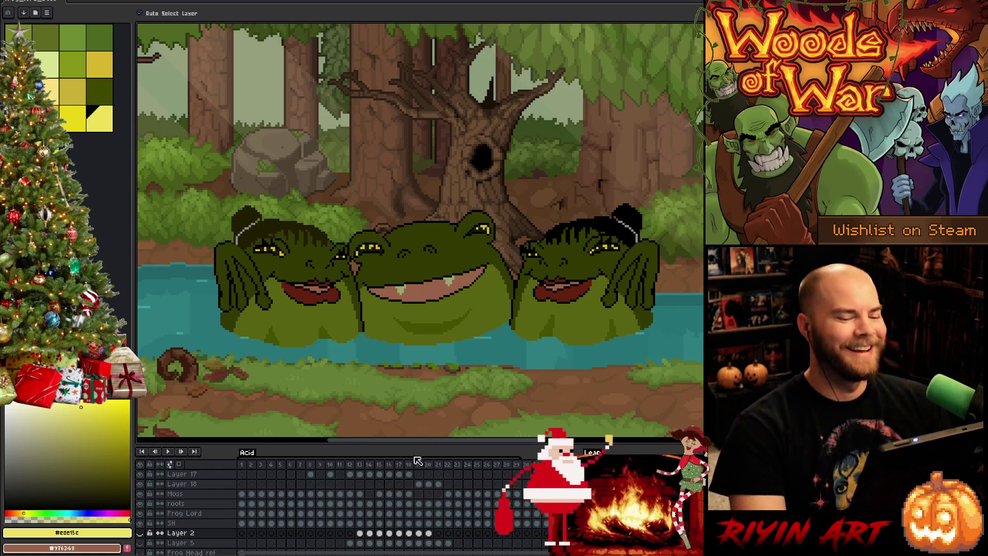
pyautogui.press('Return')
pyautogui.scroll(-3, 438, 304)
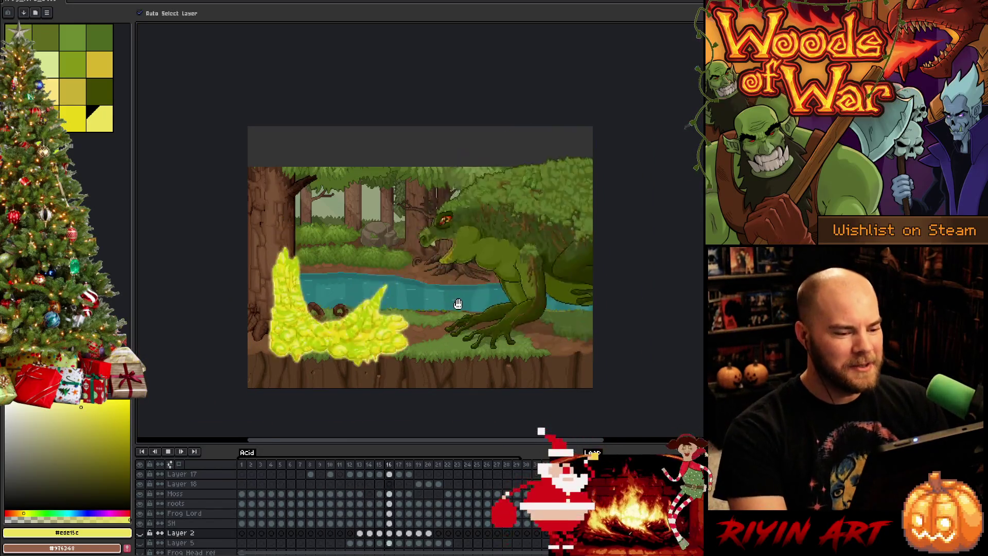
pyautogui.scroll(1, 463, 310)
pyautogui.moveTo(463, 311); pyautogui.dragTo(472, 299)
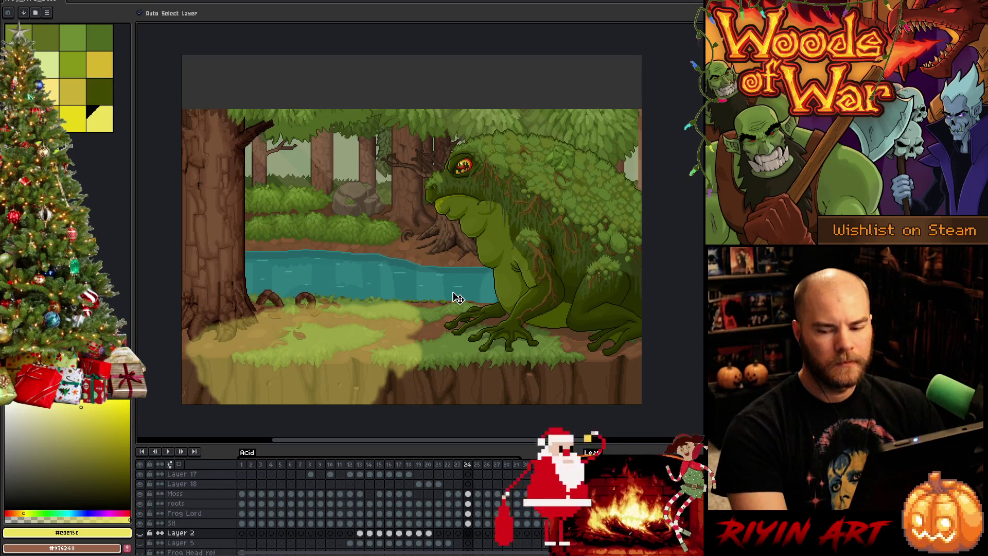
pyautogui.press('Right')
pyautogui.press('Right')
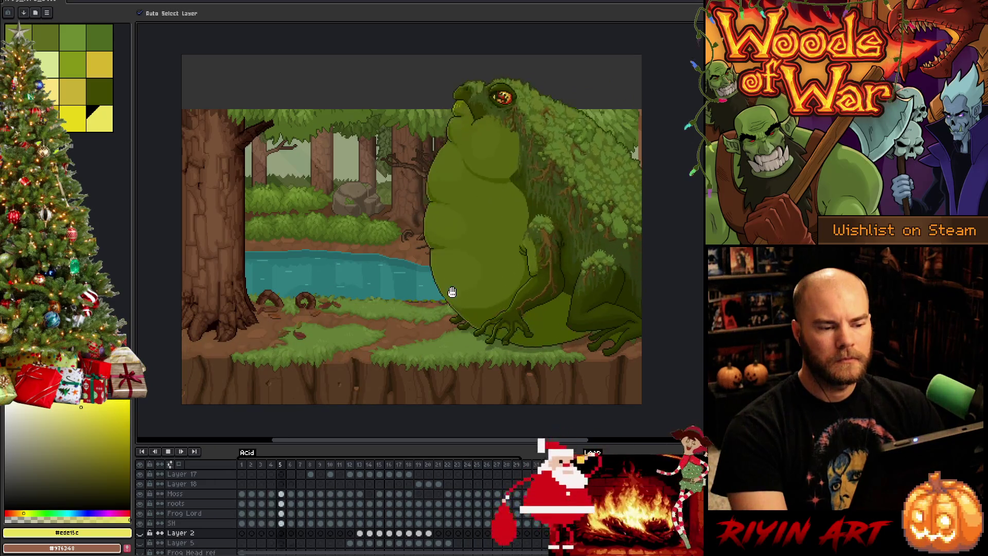
# Step: Stop playback and save the file as frog_lord_boss_v18.aseprite
pyautogui.press('Return')
pyautogui.click(202, 514)
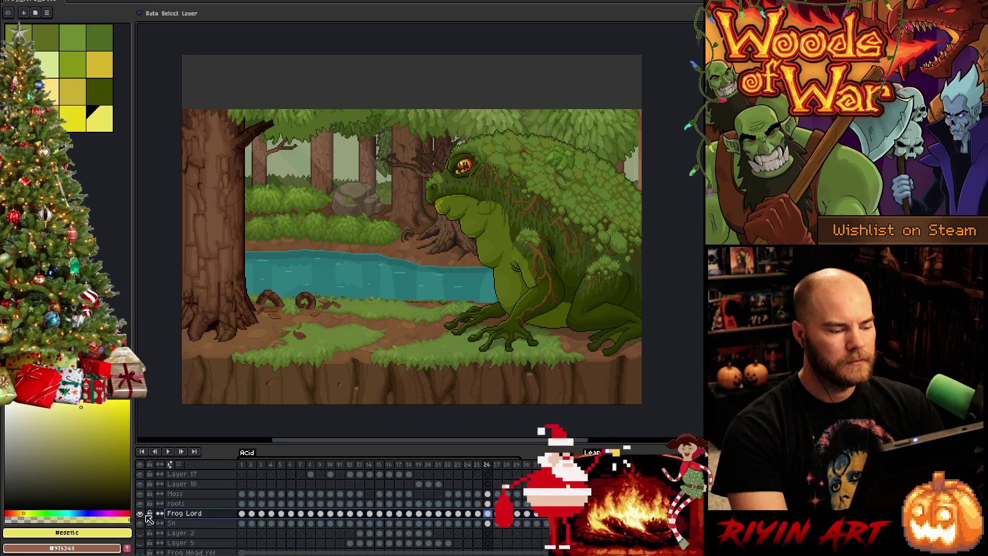
pyautogui.click(195, 505)
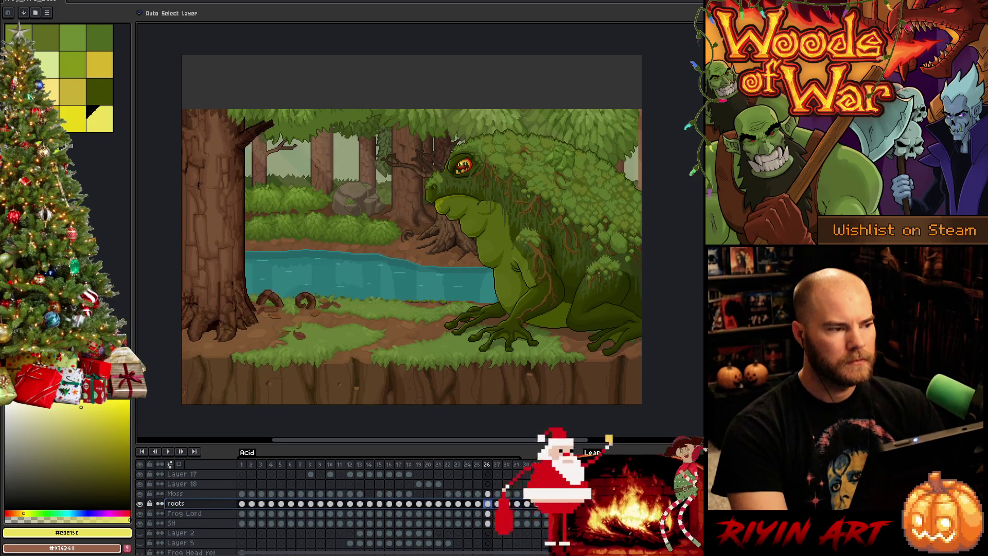
pyautogui.hotkey('alt', 'f')
pyautogui.click(34, 40)
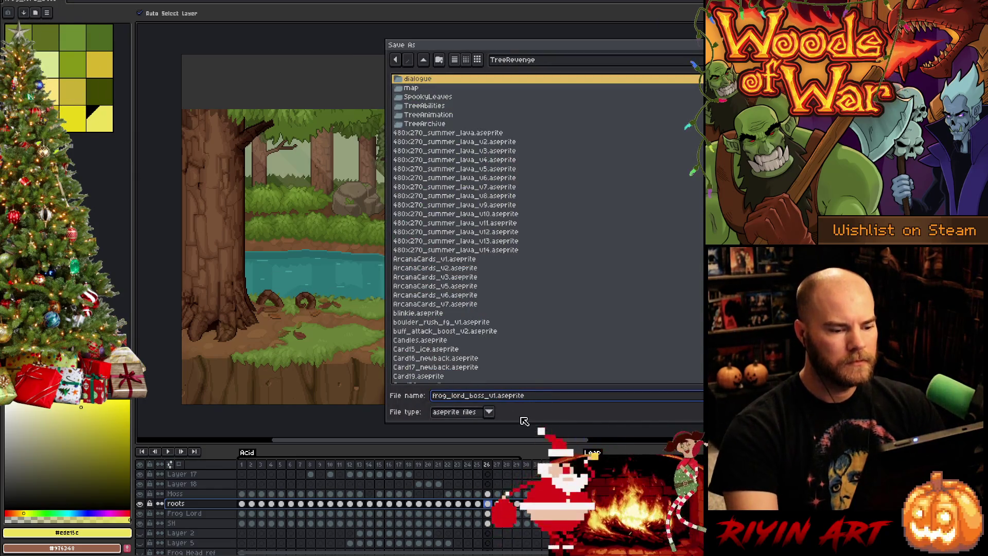
pyautogui.press('Return')
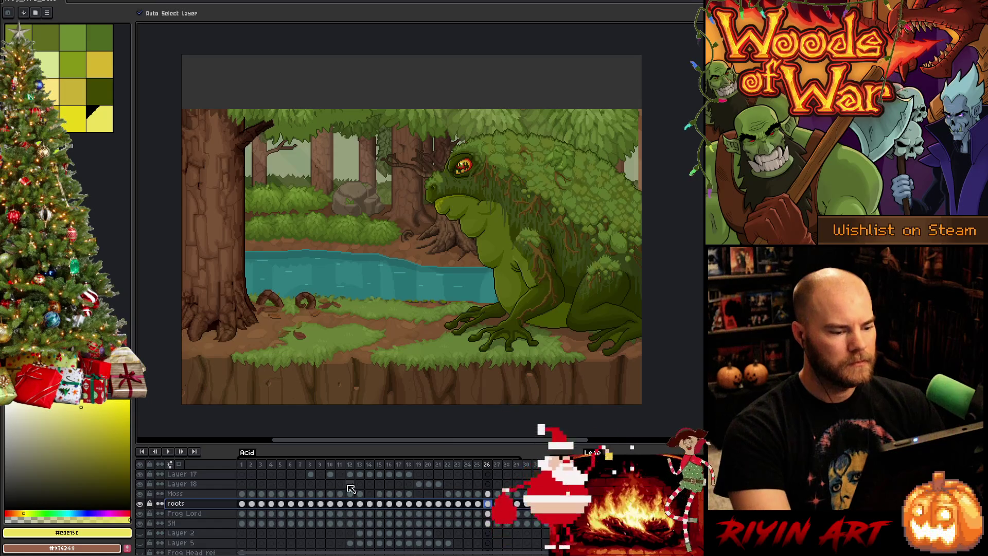
# Step: Merge Moss and roots into Frog Lord, then merge Layer 18 down
pyautogui.click(204, 496)
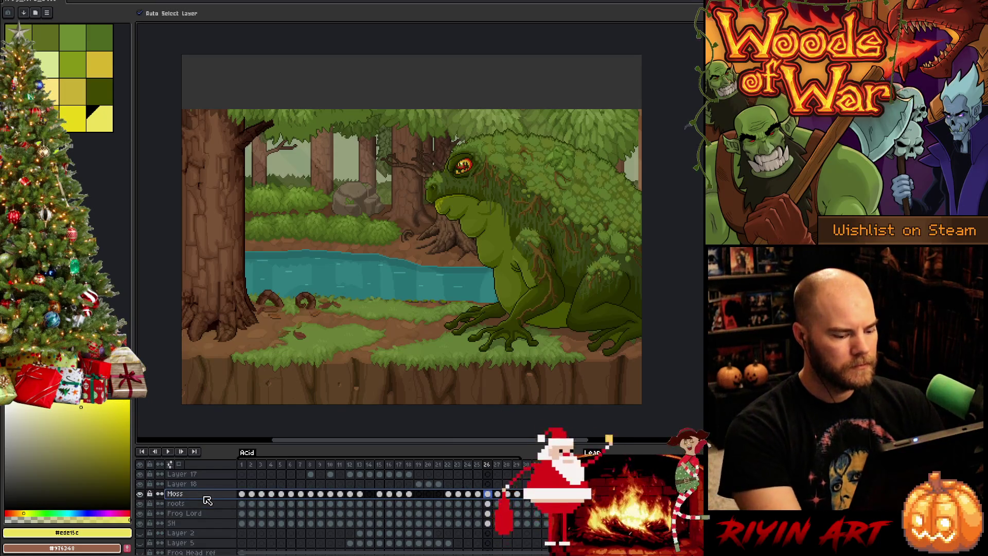
pyautogui.hotkey('ctrl', 'e')
pyautogui.hotkey('ctrl', 'e')
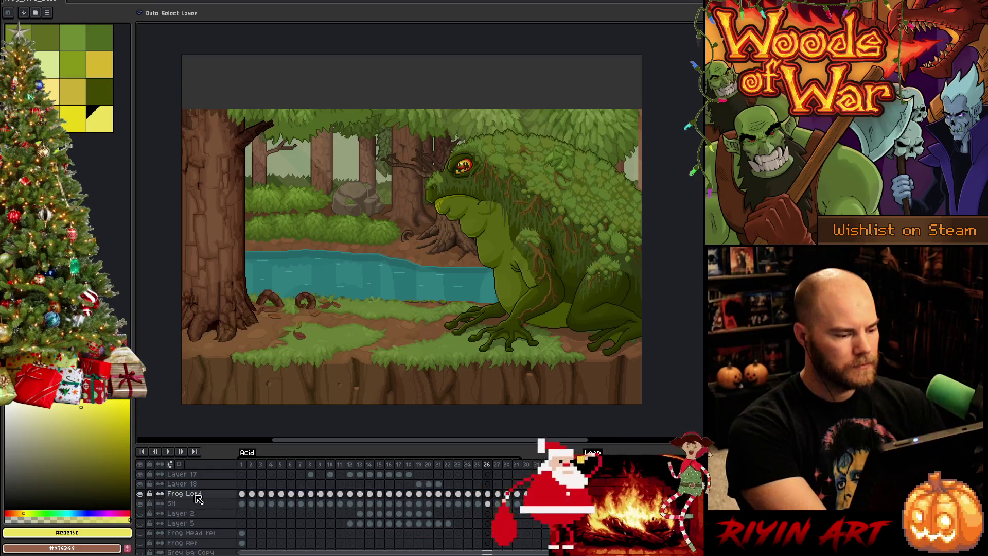
pyautogui.press('Up')
pyautogui.scroll(1, 302, 511)
pyautogui.hotkey('ctrl', 'e')
pyautogui.scroll(2, 302, 505)
# Step: Merge Layer 17 and the remaining frog detail layers into Frog Lord, then hide Frog Lord to check
pyautogui.click(200, 507)
pyautogui.hotkey('ctrl', 'e')
pyautogui.press('Up')
pyautogui.hotkey('ctrl', 'e')
pyautogui.press('Up')
pyautogui.hotkey('ctrl', 'e')
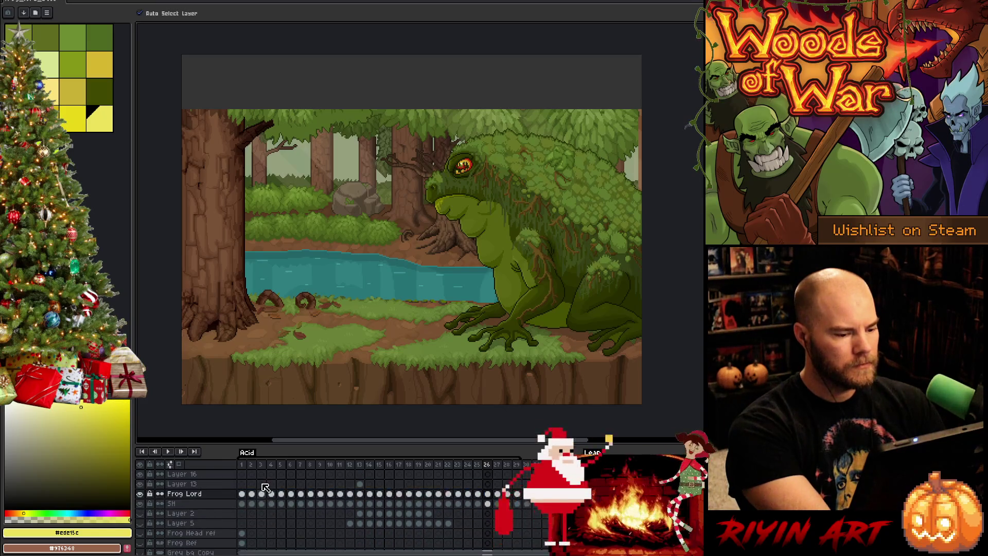
pyautogui.scroll(2, 216, 497)
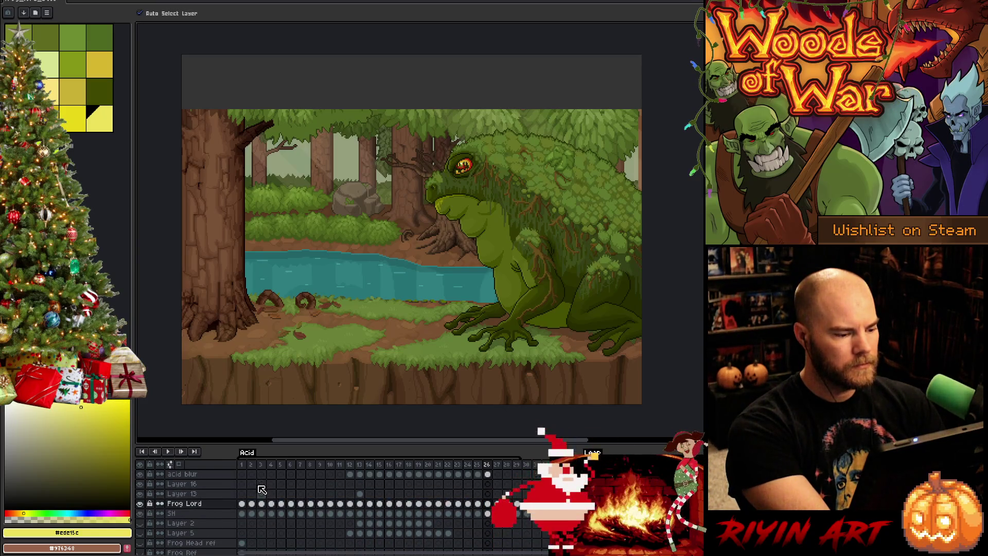
pyautogui.click(141, 504)
pyautogui.doubleClick(141, 505)
pyautogui.click(140, 505)
pyautogui.press('Return')
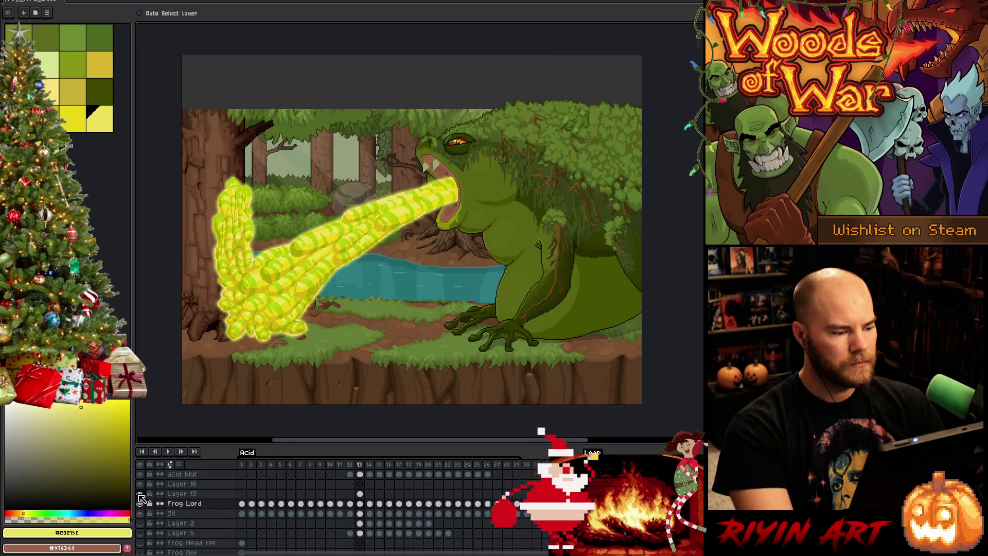
pyautogui.click(139, 497)
pyautogui.click(140, 497)
pyautogui.click(140, 496)
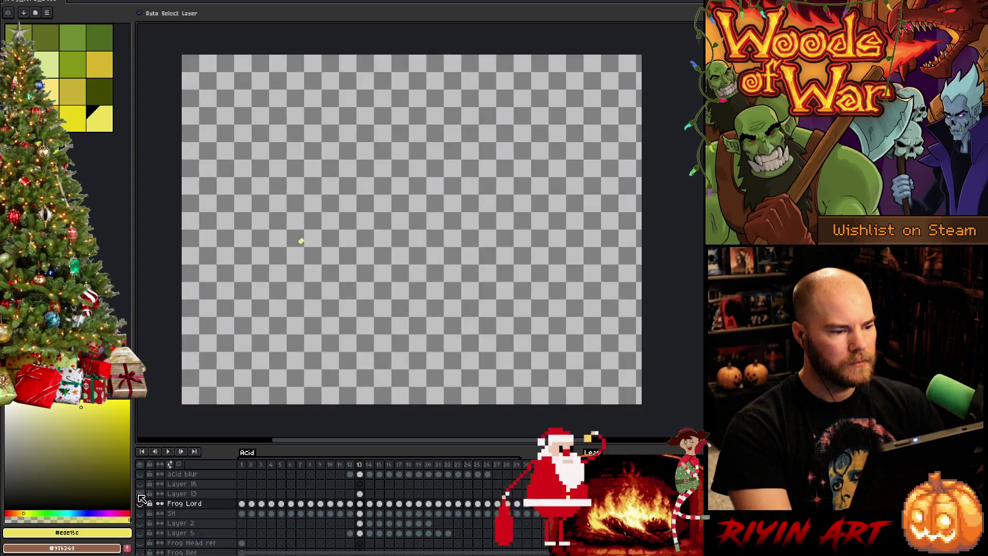
pyautogui.click(140, 497)
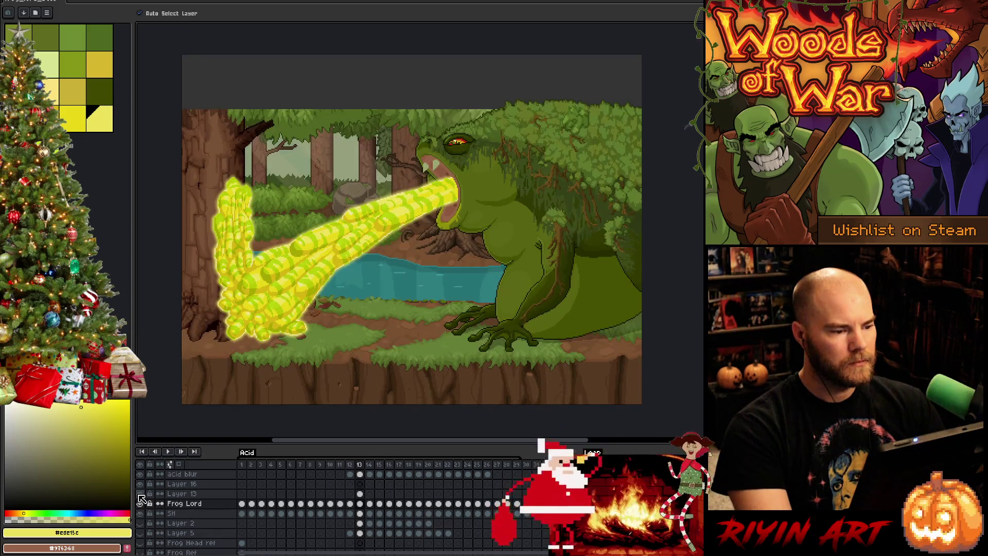
pyautogui.click(360, 495)
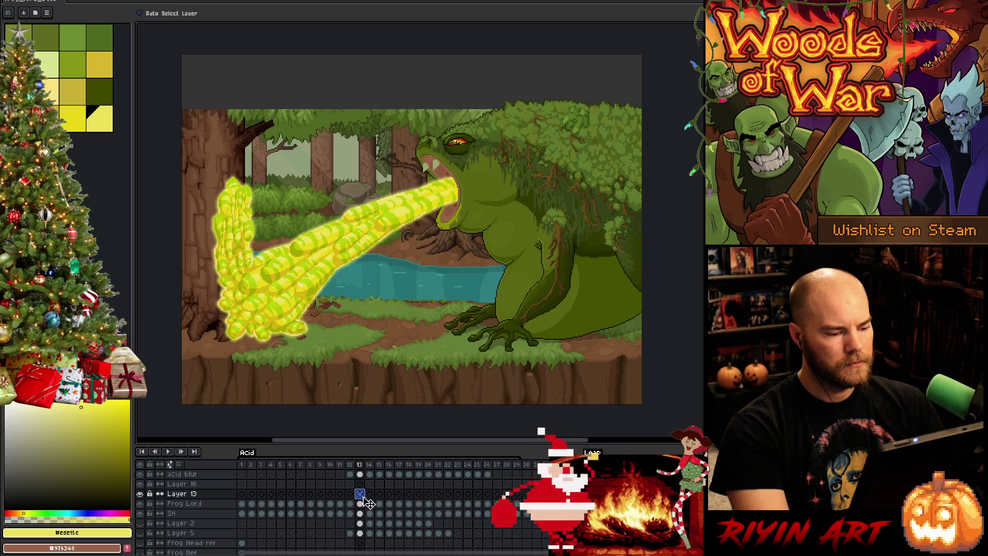
pyautogui.doubleClick(183, 494)
# Step: Name Layer 13 'frog ladies', stop playback, and select Frog Lord's frames 1 through 29
pyautogui.write('frog ladies')
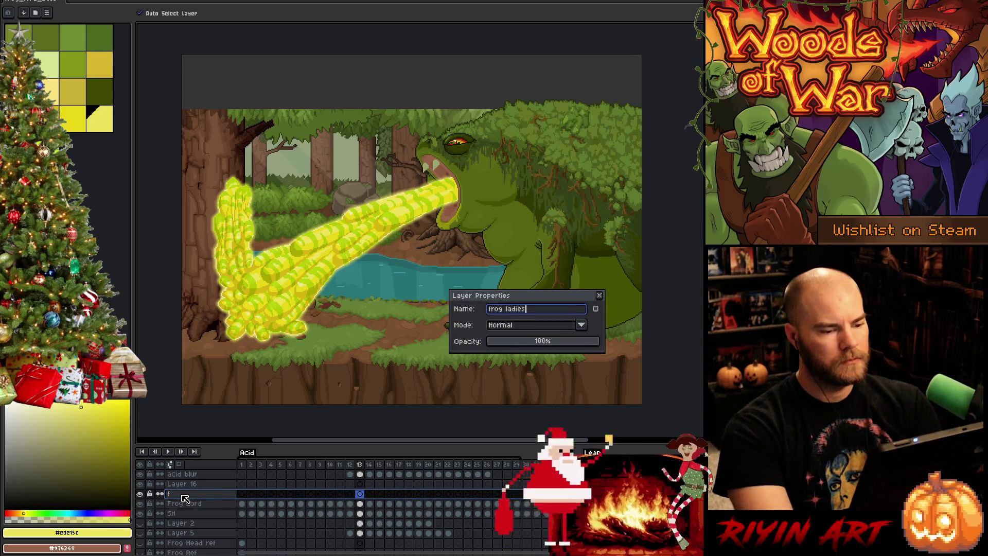
pyautogui.press('Return')
pyautogui.press('Return')
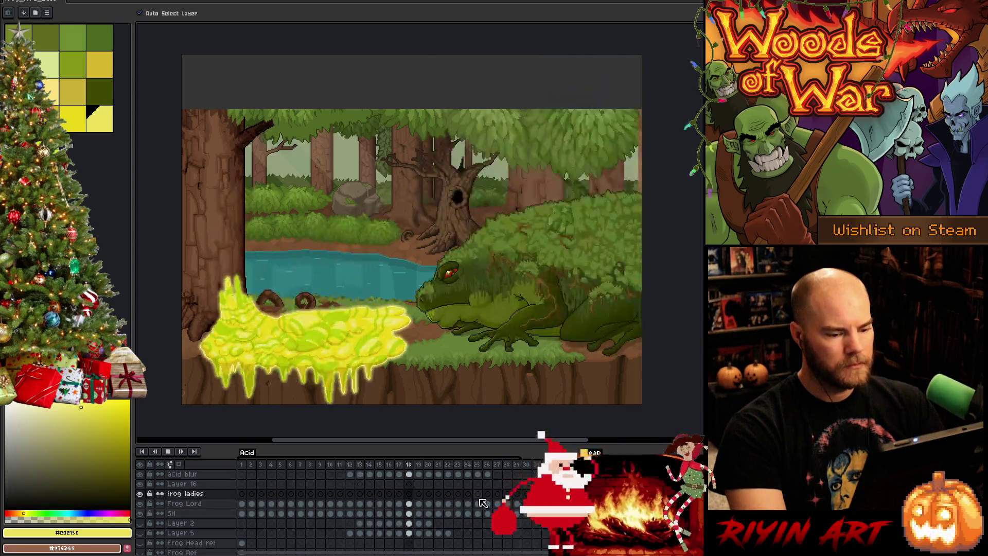
pyautogui.press('Return')
pyautogui.moveTo(519, 506); pyautogui.dragTo(242, 507)
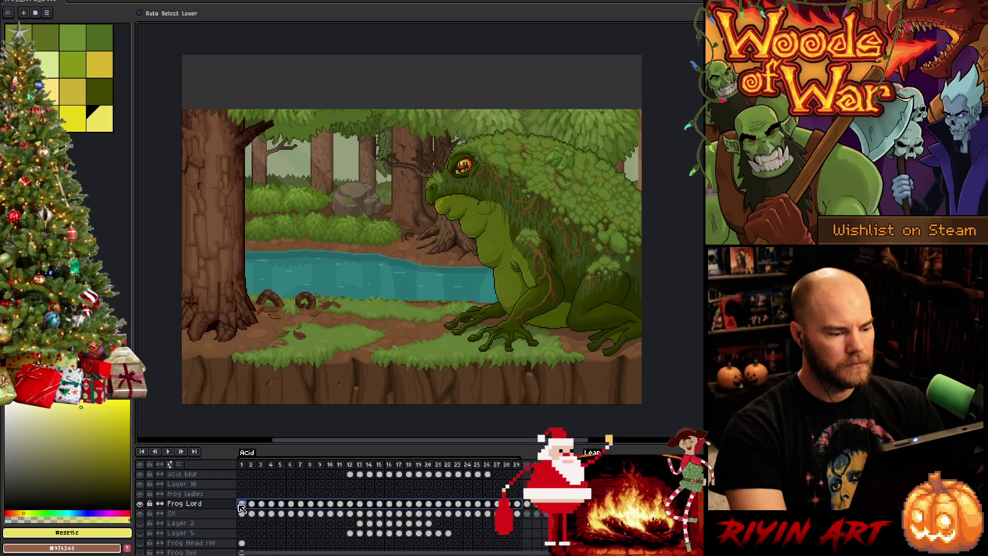
# Step: Pick the dark outline colour #101300 from the frog's eye as the drawing colour
pyautogui.scroll(3, 554, 139)
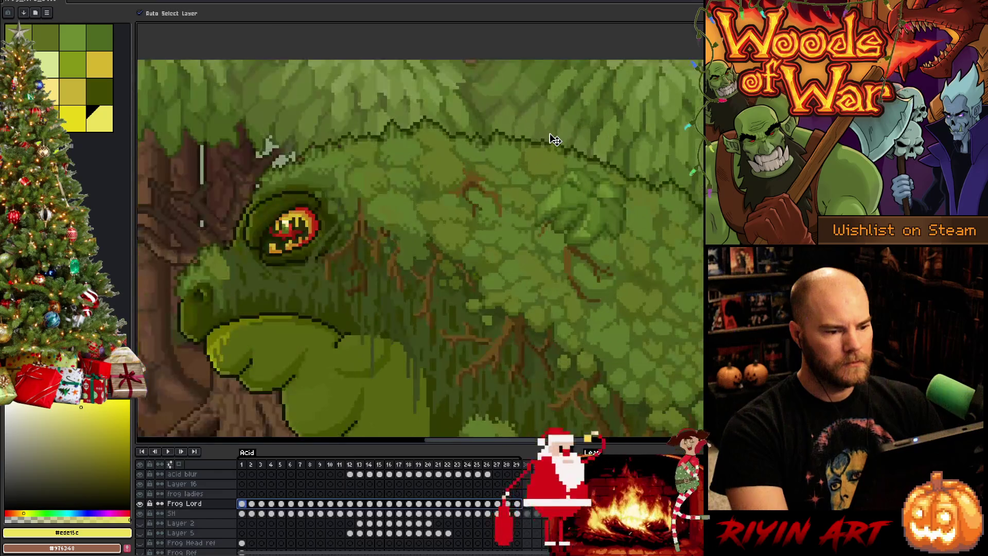
pyautogui.scroll(3, 243, 208)
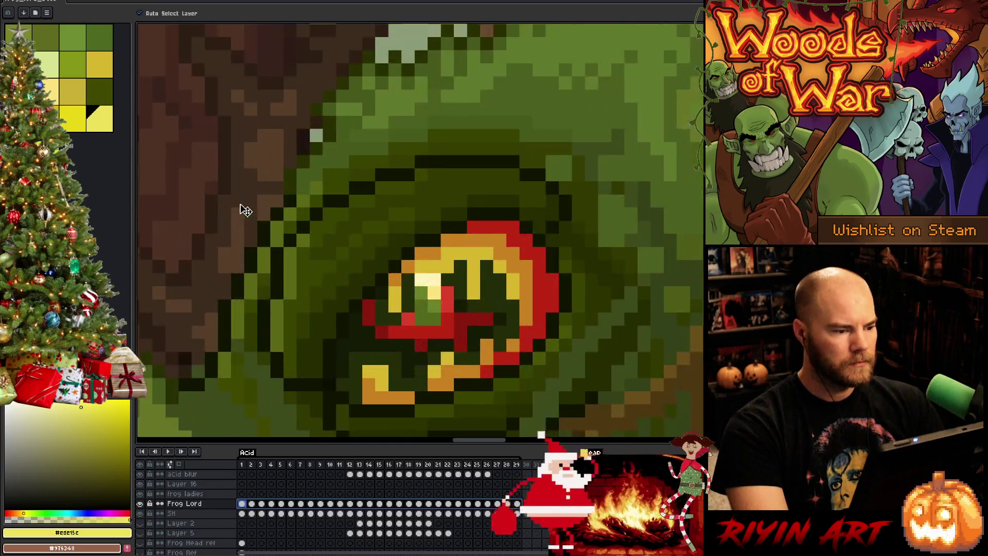
pyautogui.press('i')
pyautogui.click(258, 249)
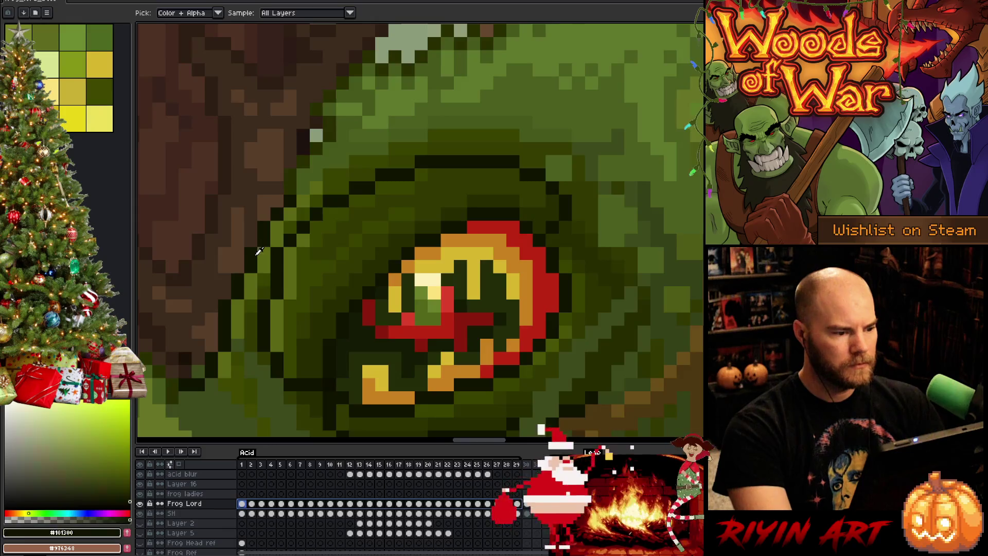
pyautogui.scroll(-5, 286, 260)
pyautogui.press('space')
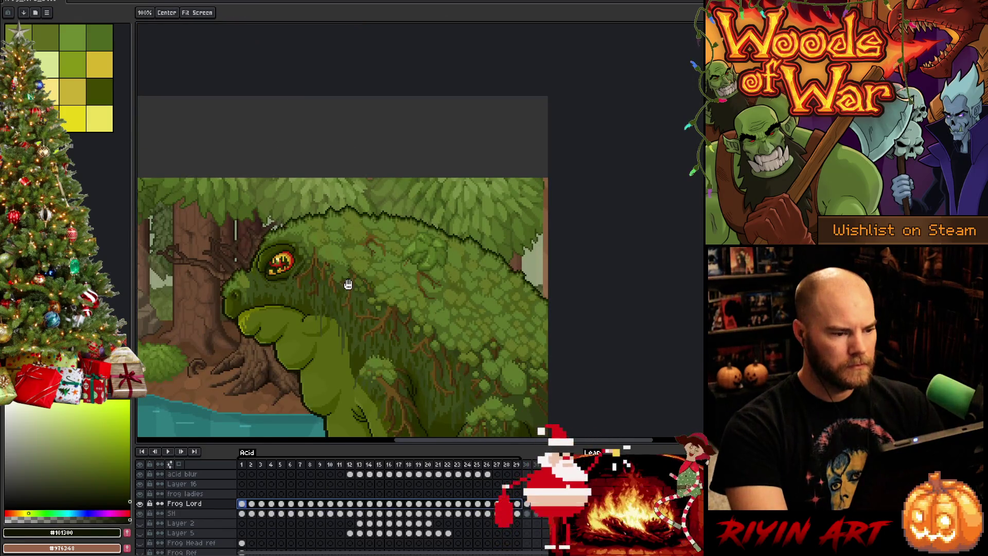
pyautogui.scroll(-2, 348, 284)
pyautogui.scroll(2, 330, 293)
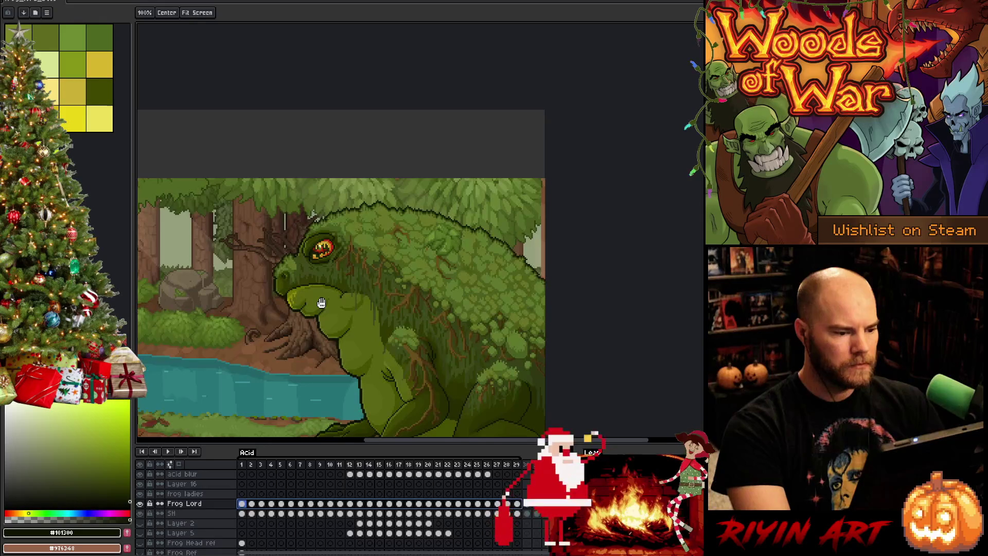
pyautogui.scroll(-2, 329, 307)
pyautogui.scroll(2, 331, 340)
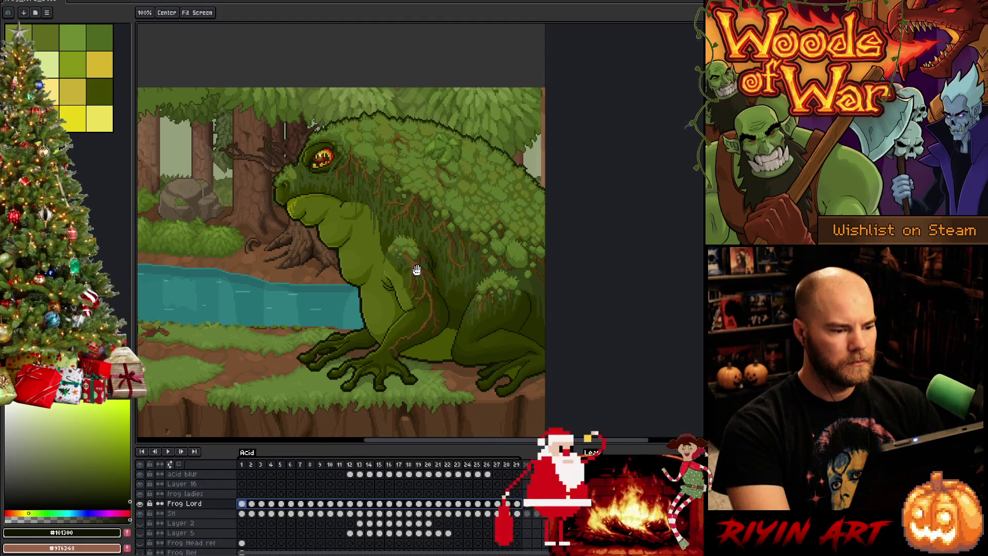
# Step: Save the file and play the acid-spit animation
pyautogui.hotkey('ctrl', 's')
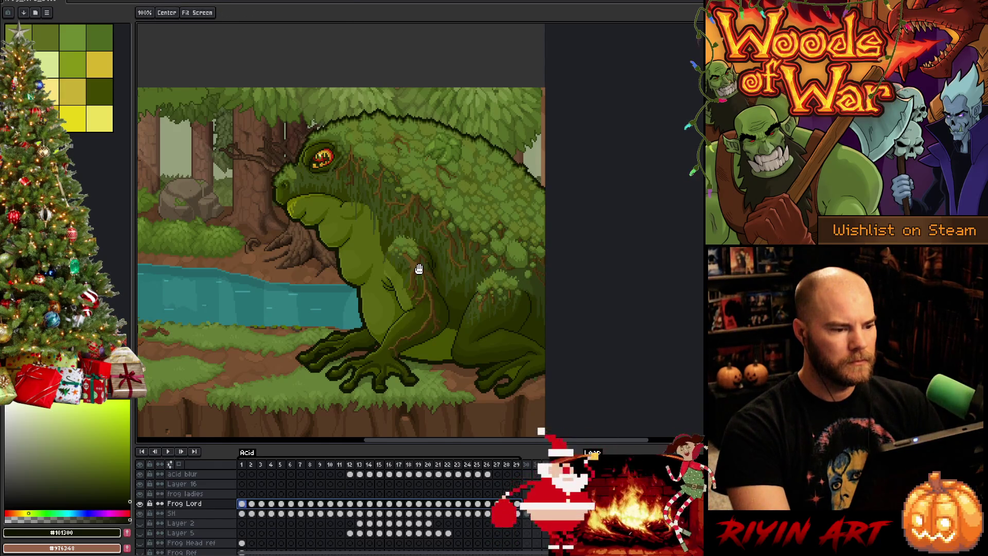
pyautogui.scroll(-1, 419, 268)
pyautogui.scroll(1, 321, 264)
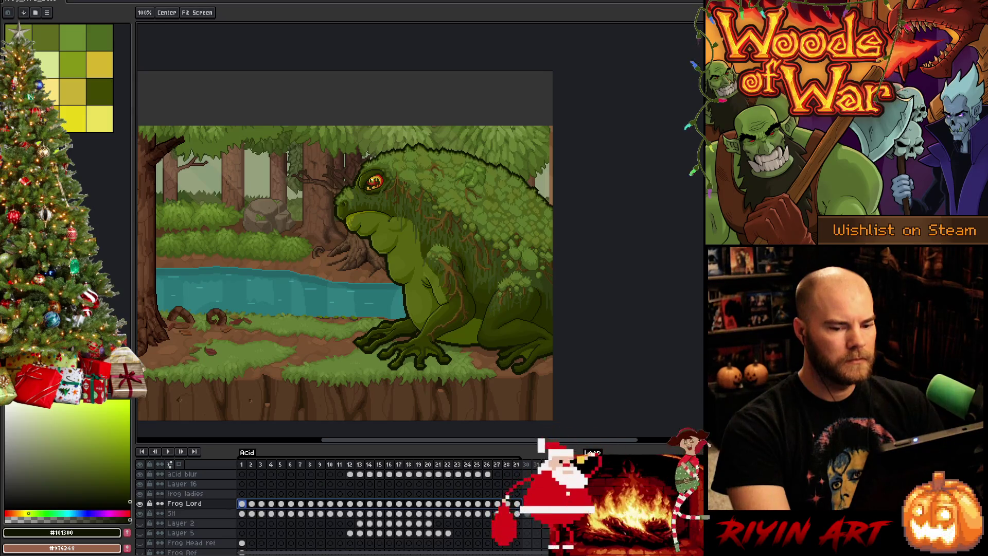
pyautogui.press('i')
pyautogui.scroll(1, 363, 321)
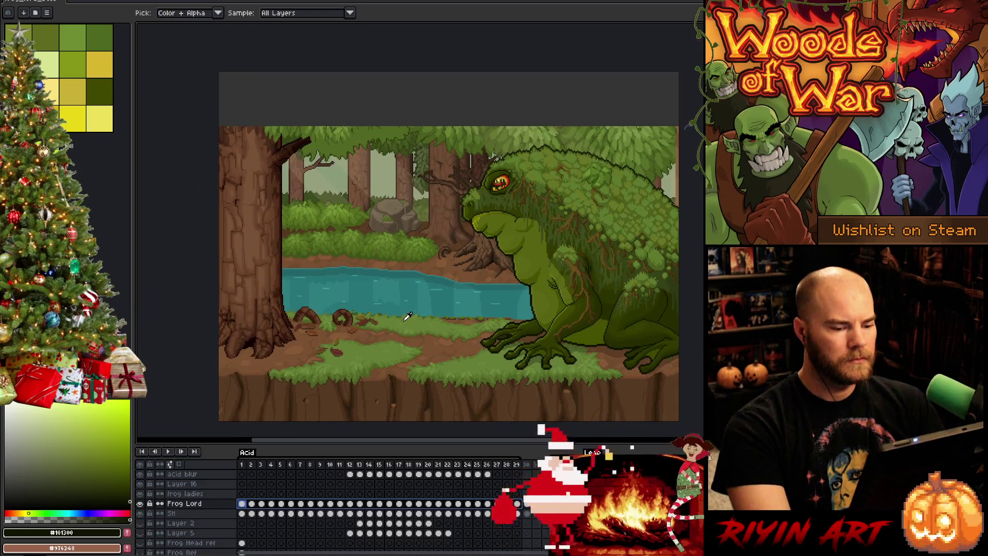
pyautogui.press('Return')
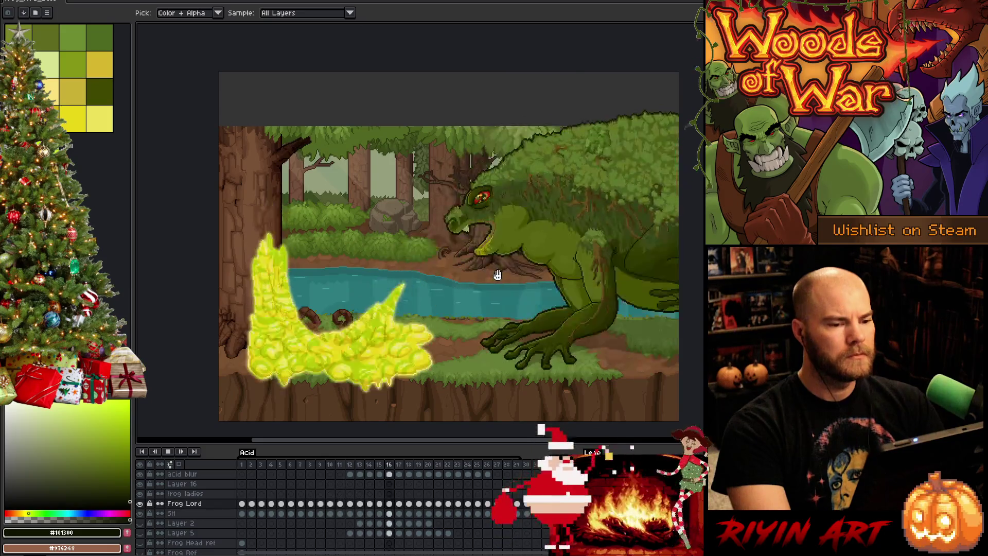
# Step: Hide the forest Background layer so the frog sits on the plain olive backdrop
pyautogui.moveTo(527, 314); pyautogui.dragTo(501, 289)
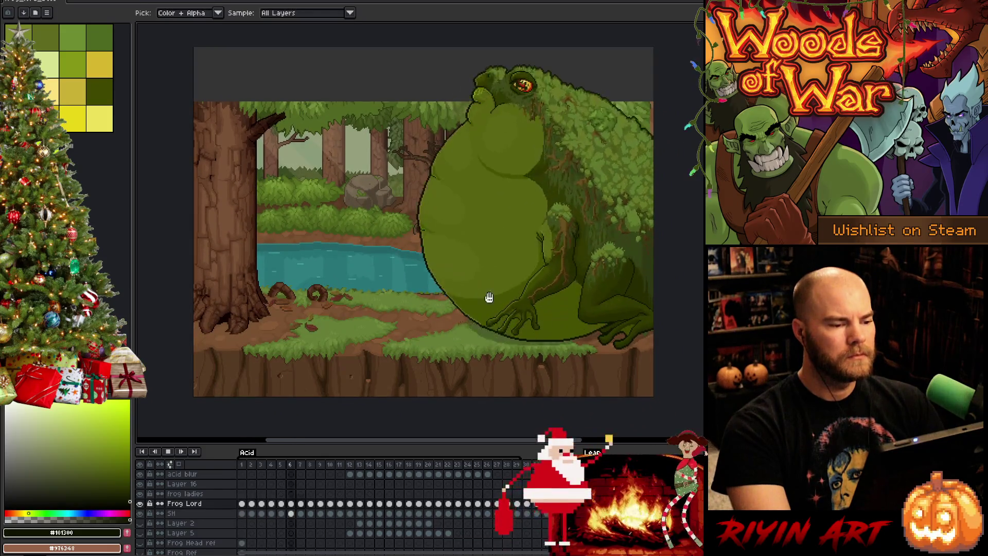
pyautogui.scroll(-3, 190, 539)
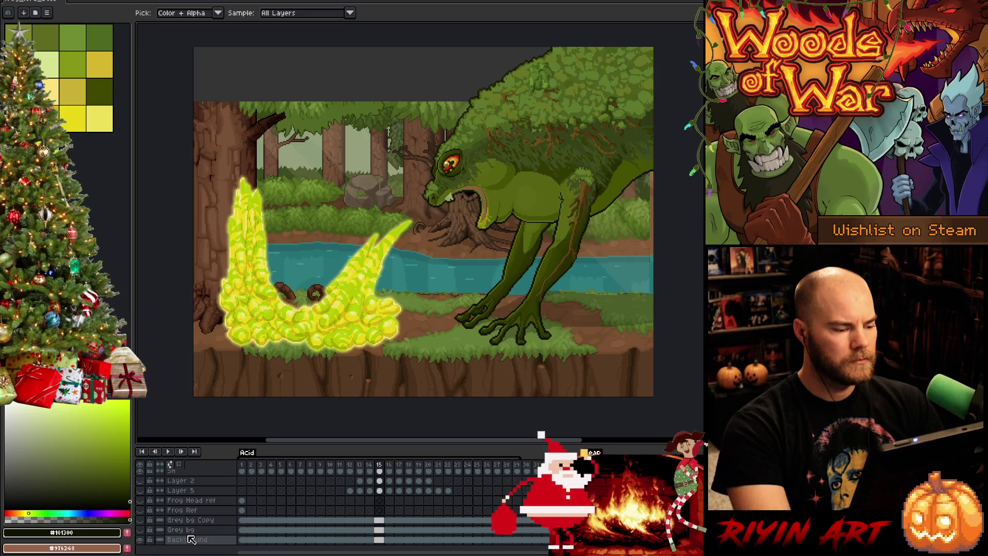
pyautogui.click(142, 534)
pyautogui.scroll(3, 190, 506)
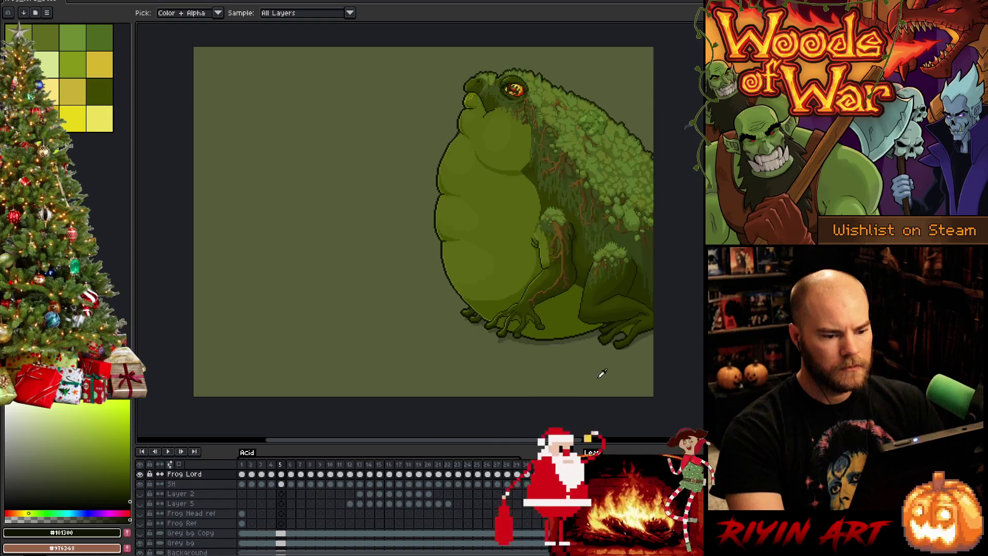
# Step: Switch to the Pencil tool for drawing
pyautogui.scroll(4, 597, 361)
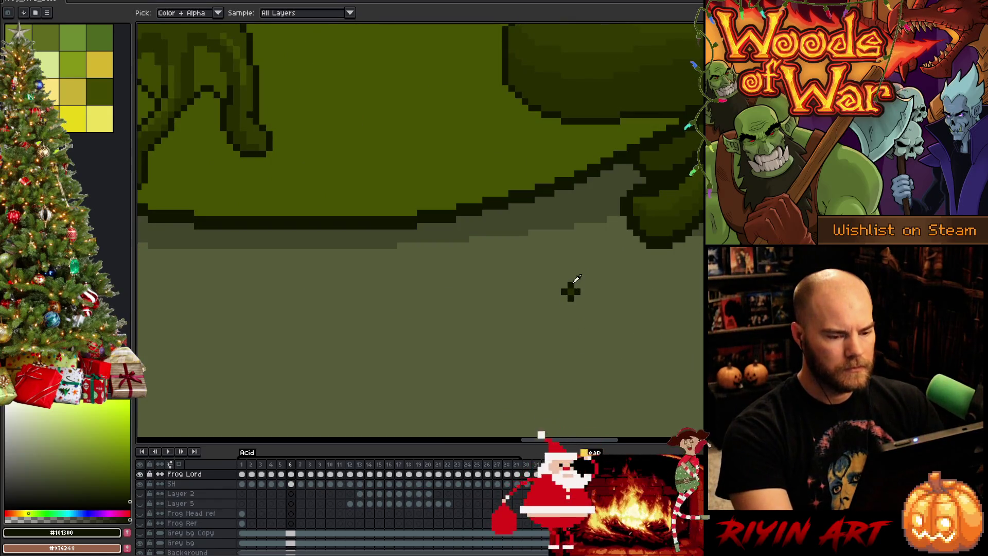
pyautogui.press('v')
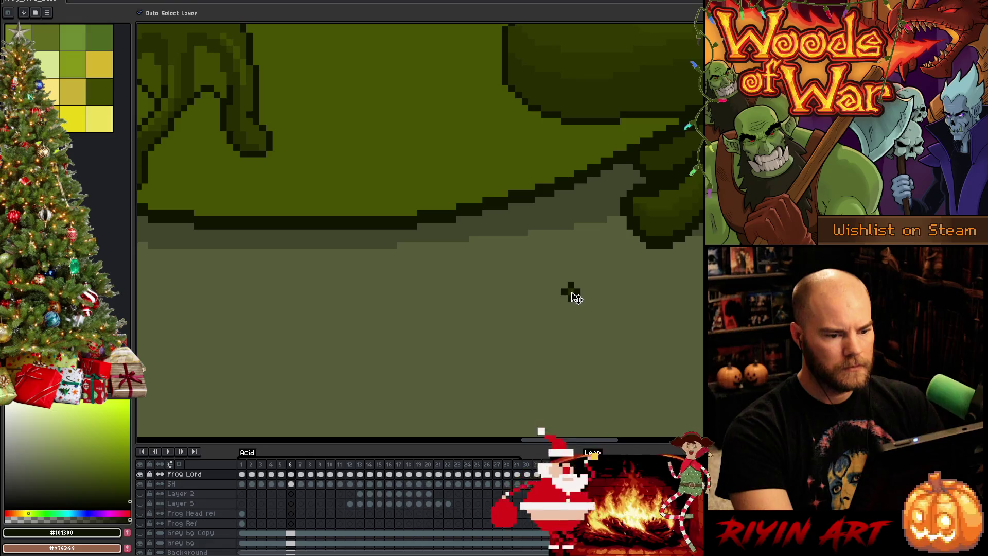
pyautogui.press('b')
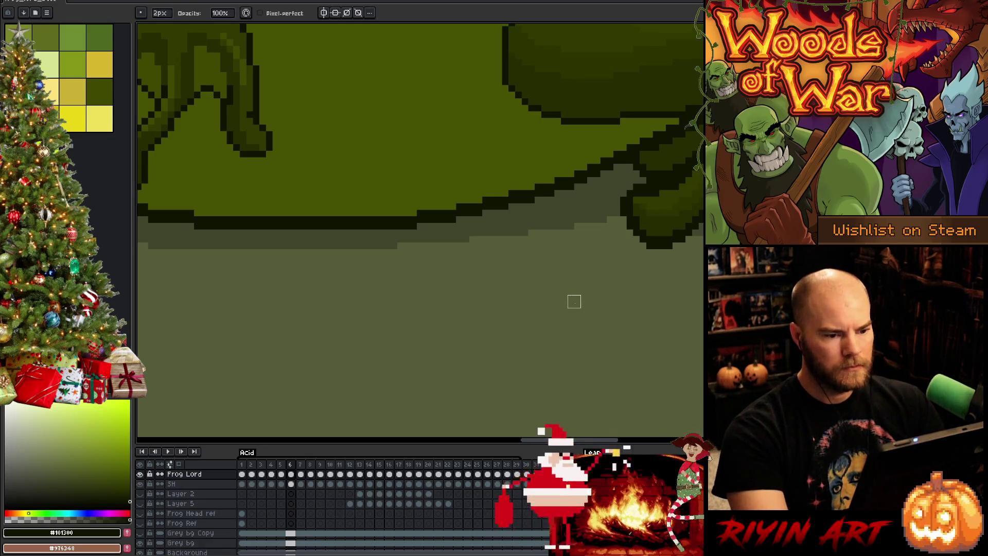
pyautogui.scroll(-5, 574, 302)
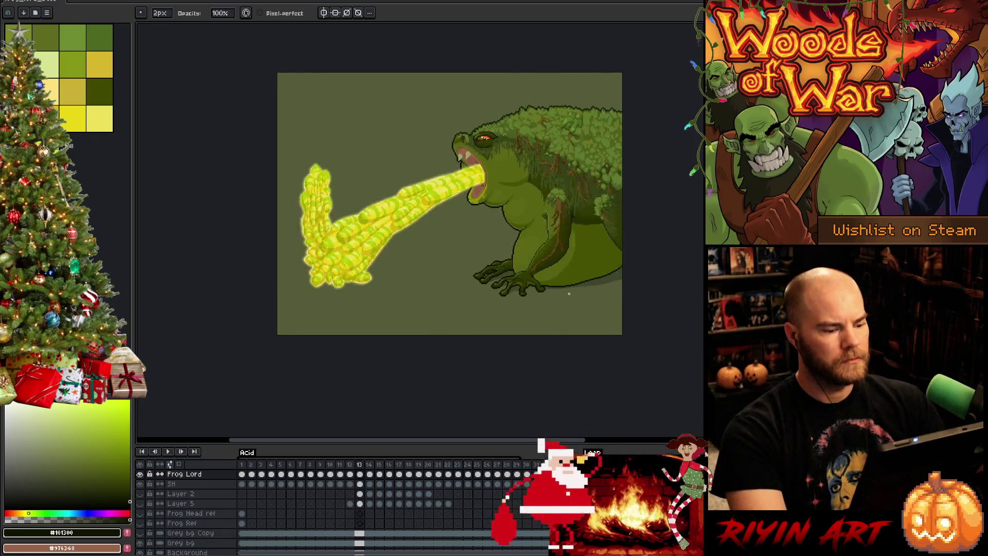
# Step: Save the sprite with Ctrl+S while the acid-spit animation loops
pyautogui.hotkey('ctrl', 's')
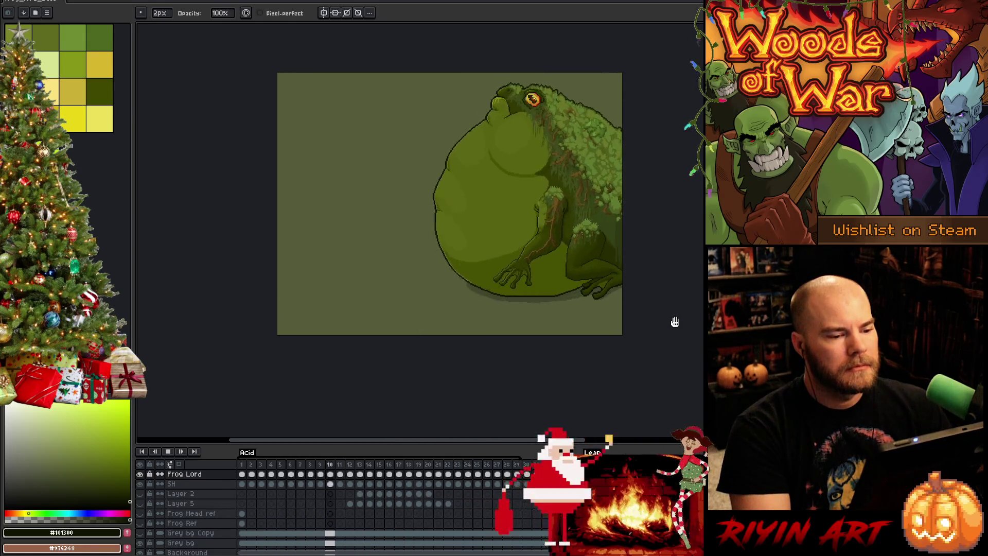
pyautogui.scroll(1, 639, 250)
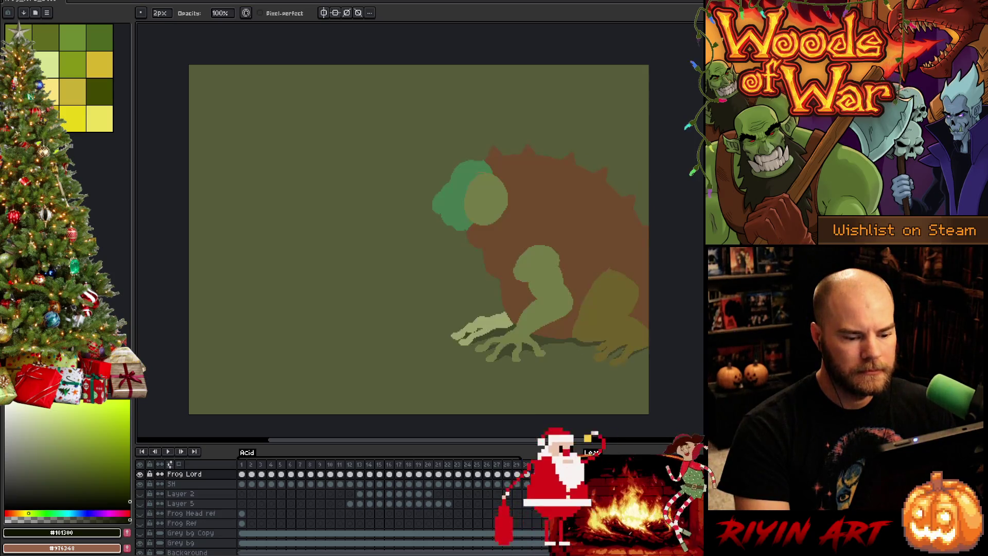
# Step: Play the animation to the three-frog frame, then start a new tag over frames 33 to 35
pyautogui.press('Return')
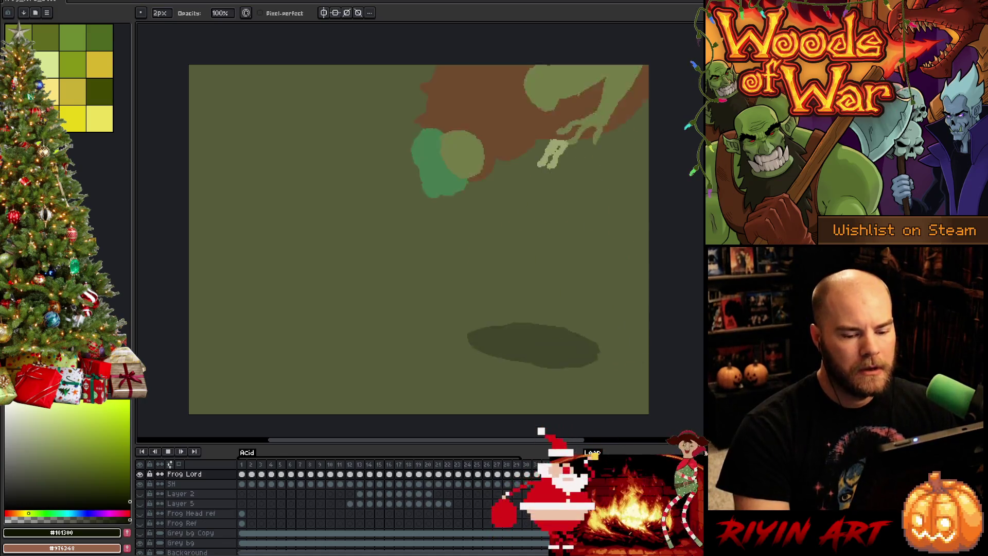
pyautogui.press('Return')
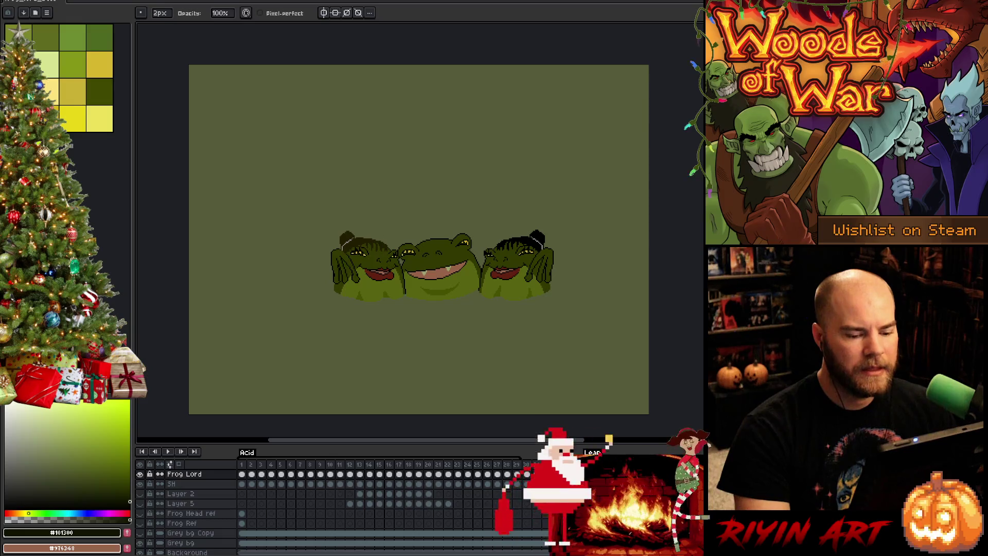
pyautogui.hotkey('alt', 't')
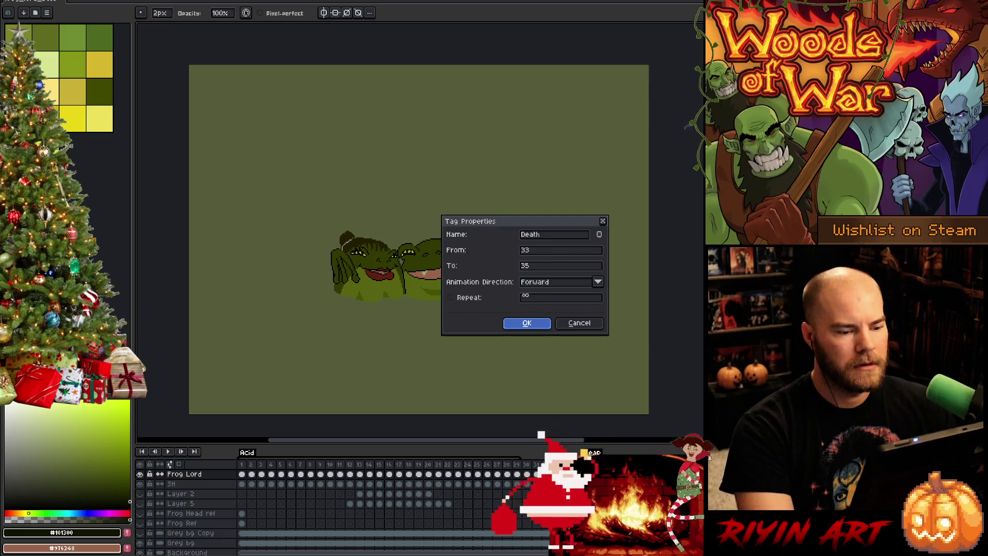
# Step: Confirm the Death tag on frames 33–35, add an Idle tag on frames 30–32, then play the animation
pyautogui.press('Return')
pyautogui.click(536, 466)
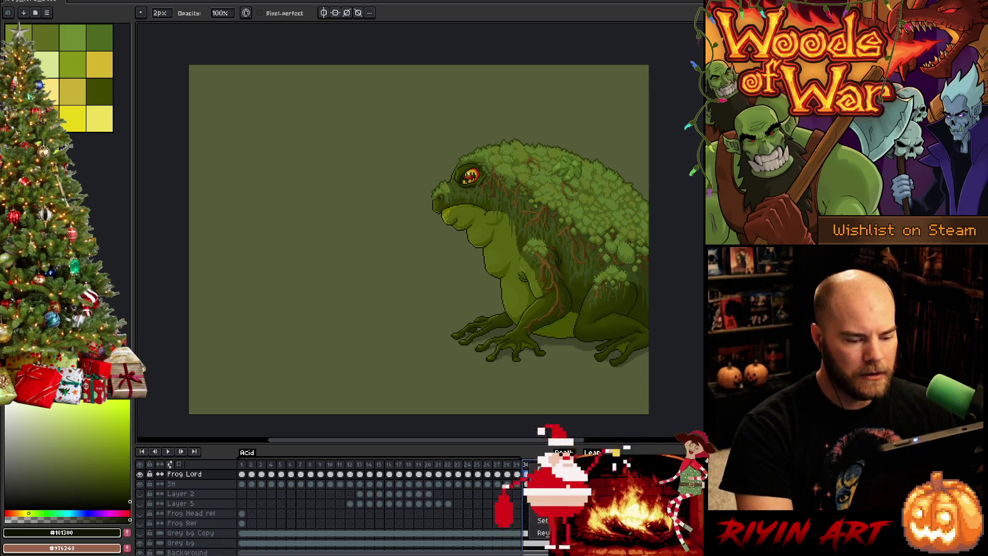
pyautogui.hotkey('alt', 't')
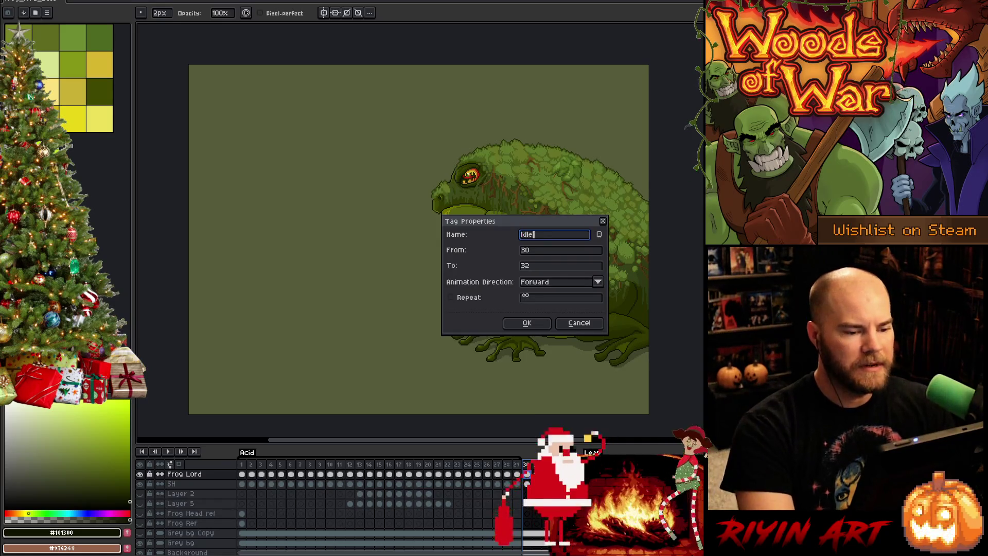
pyautogui.press('Return')
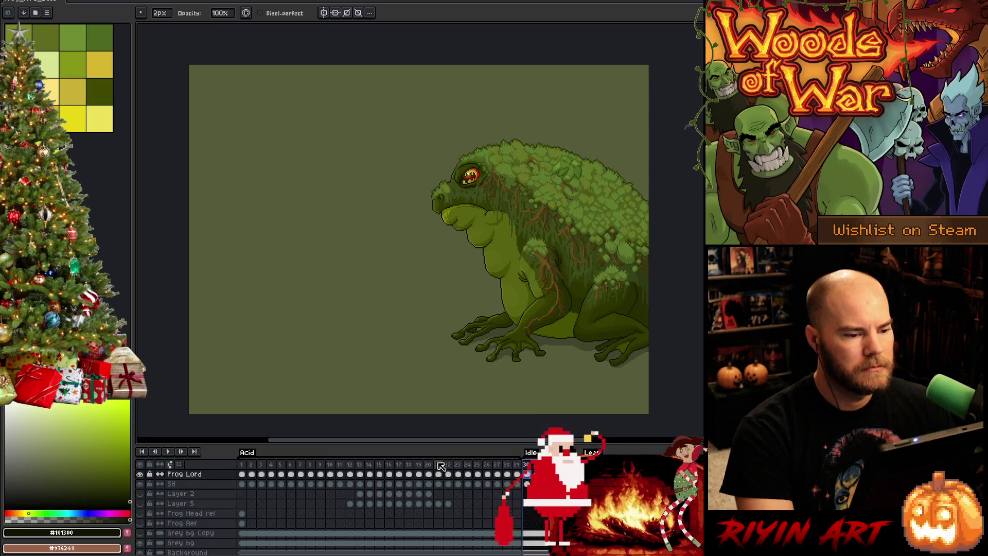
pyautogui.press('Return')
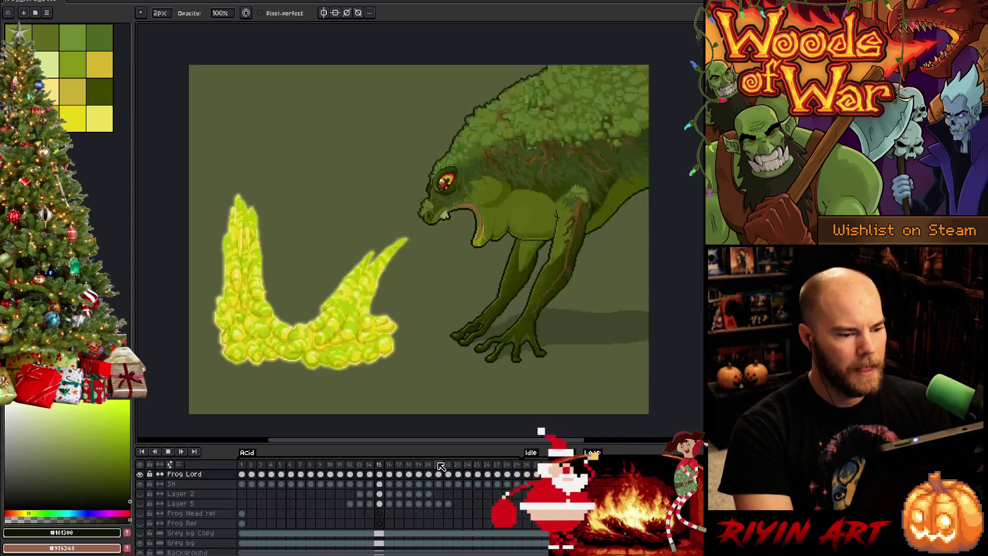
# Step: Save the acid-spit animation file with its new Idle and Death tags
pyautogui.hotkey('ctrl', 's')
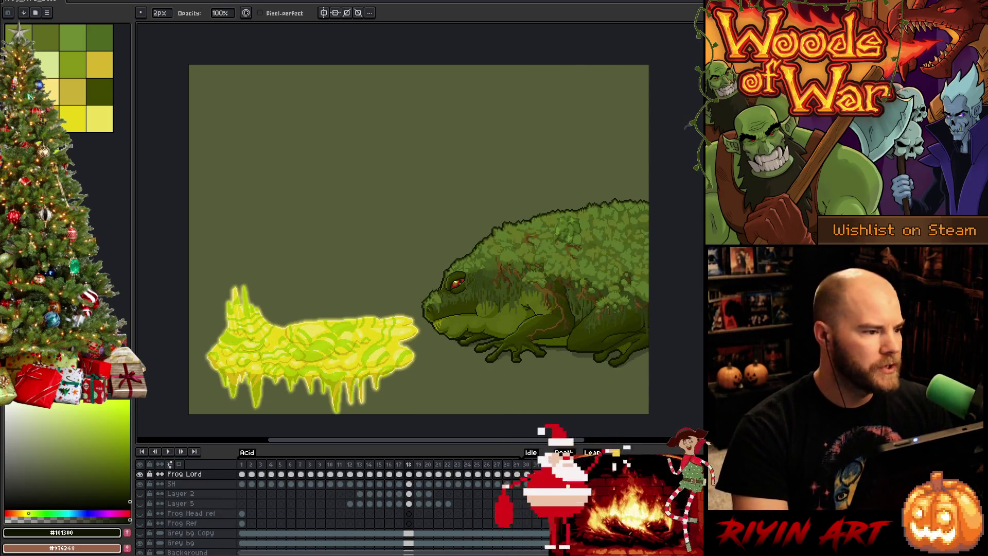